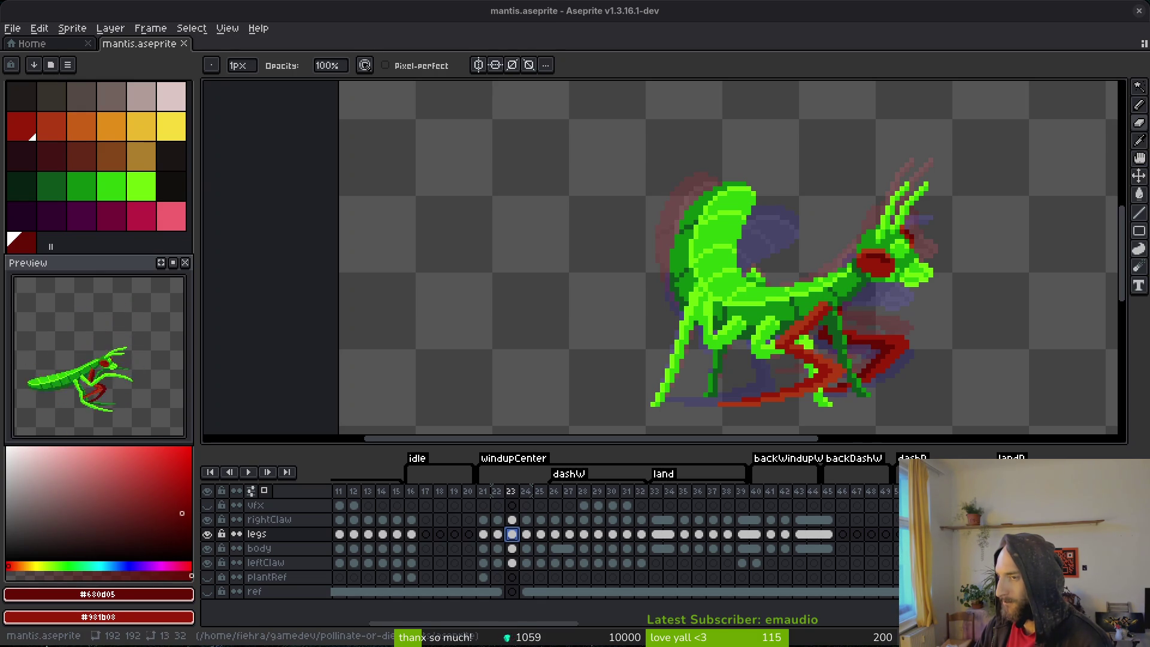
- Centre the mantis and eyedrop the dark red #981b08 from its claw
drag(884, 401, 729, 347)
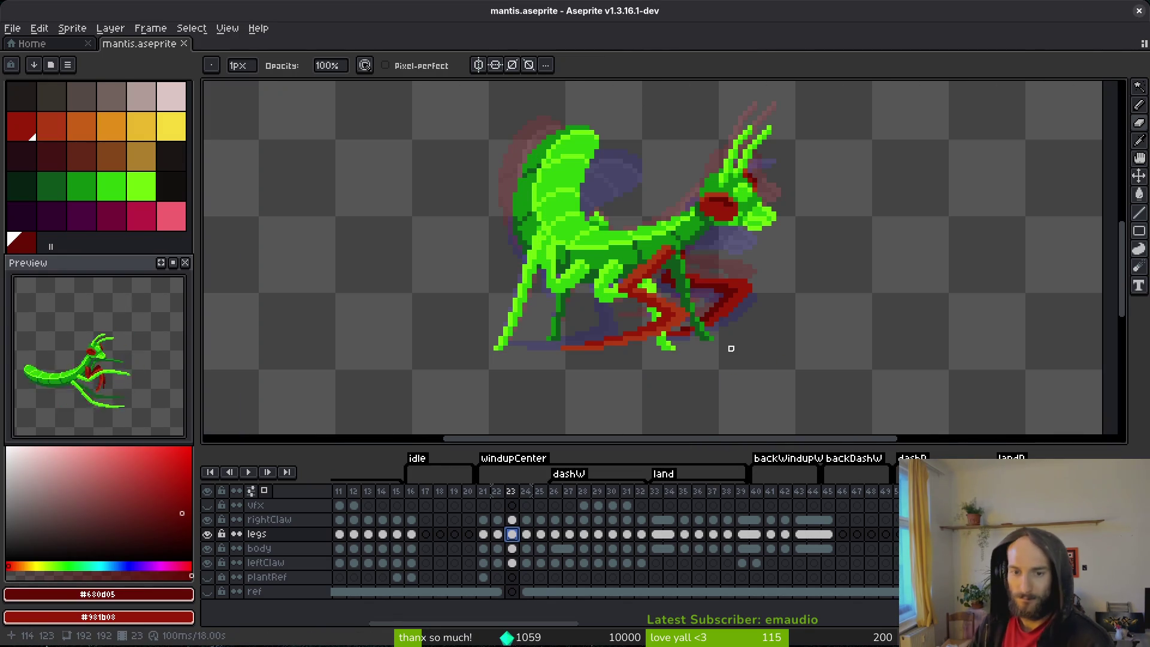
scroll(745, 299, up, 1)
scroll(713, 270, up, 1)
key(alt)
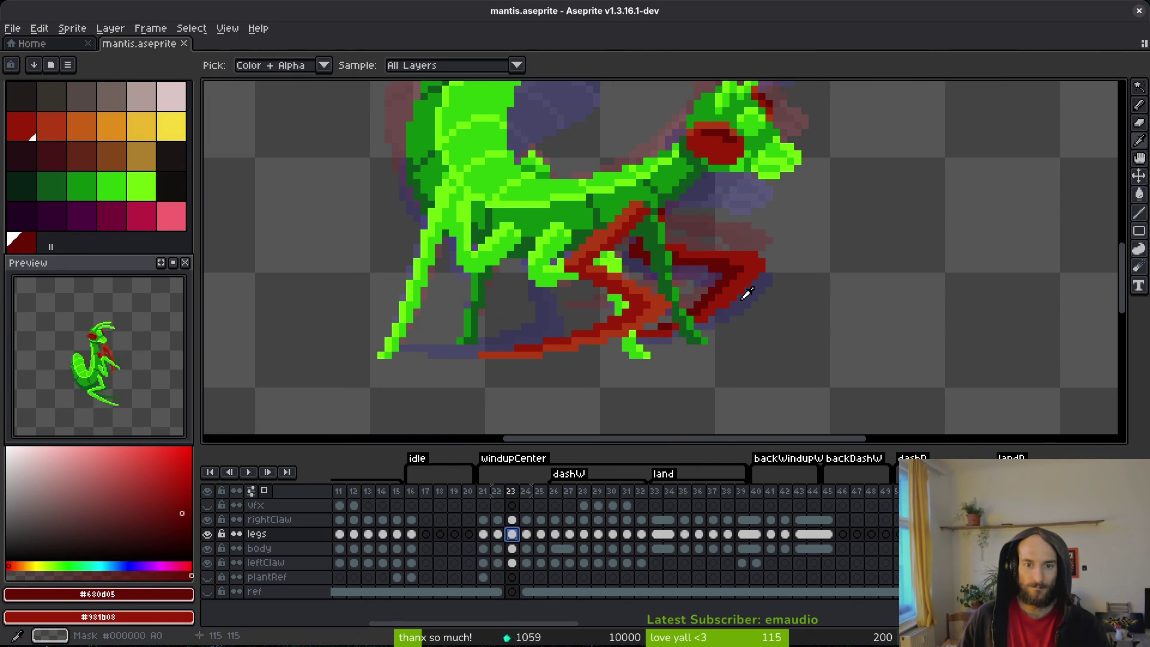
click(737, 247)
- Review frames 21–35 of the dash and land poses, then select leftClaw at frame 33
key(Left)
scroll(754, 251, down, 2)
key(Left)
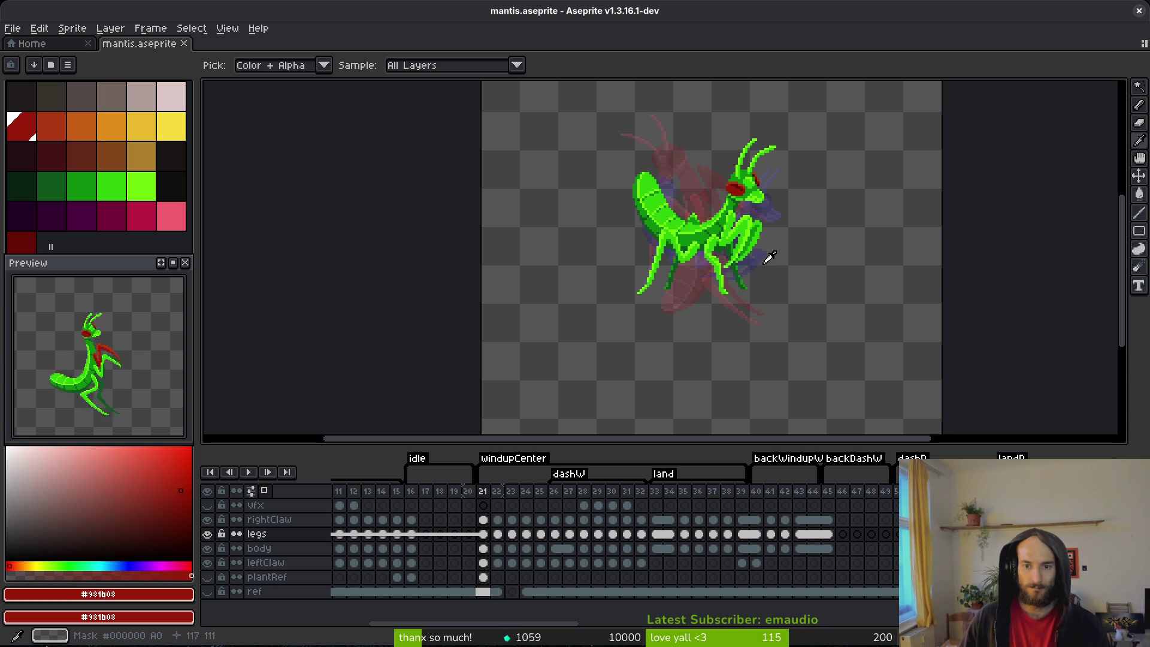
key(Right)
key(Right)
key(Right)
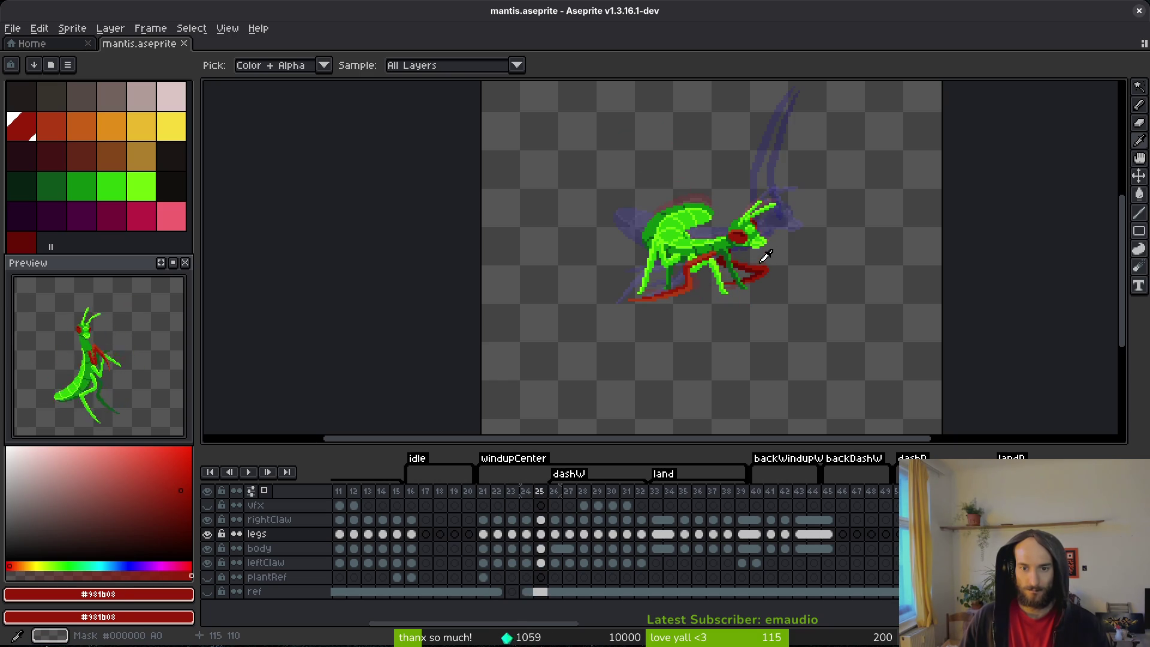
key(Right)
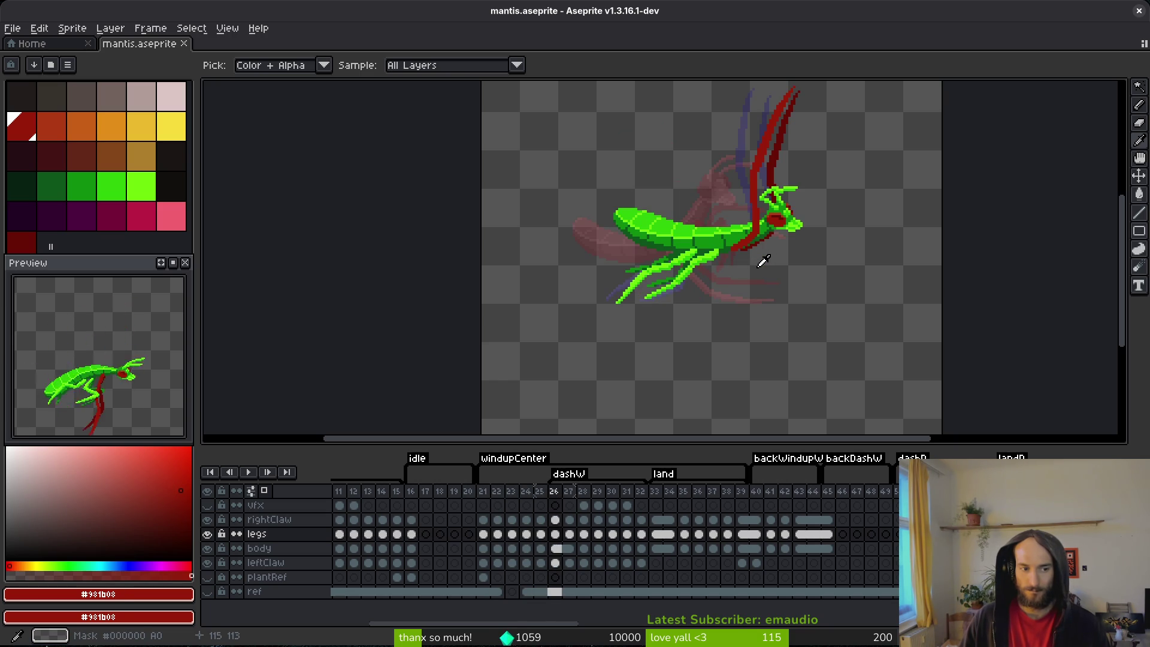
key(Right)
key(Right)
key(Right)
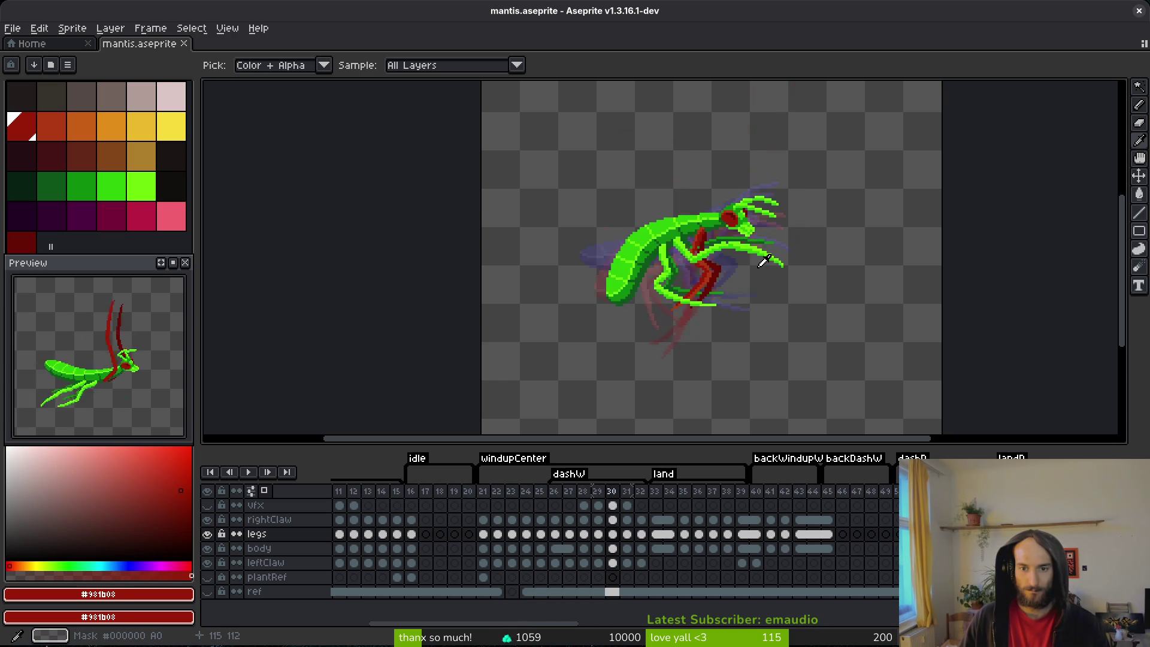
key(Right)
key(Right)
key(Right)
key(Left)
key(Left)
key(Left)
click(656, 563)
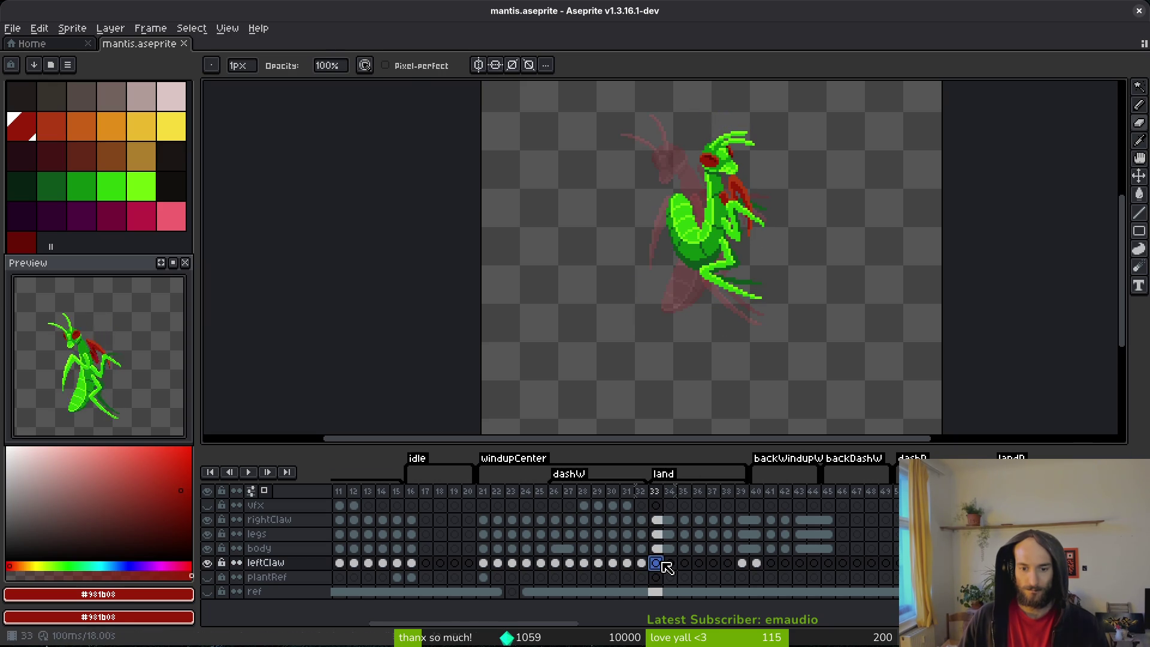
- Pick palette colour 30 and shade the left claw dark red using pixel-perfect Shading ink
scroll(741, 276, up, 4)
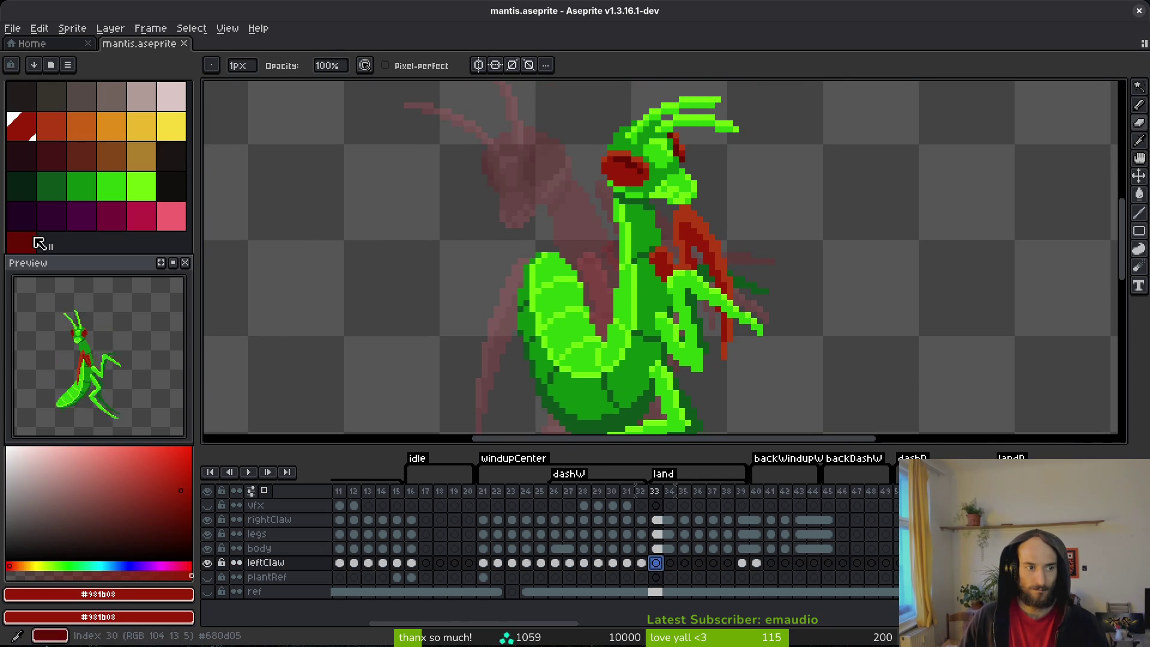
alt+click(688, 219)
key(s)
scroll(660, 241, up, 2)
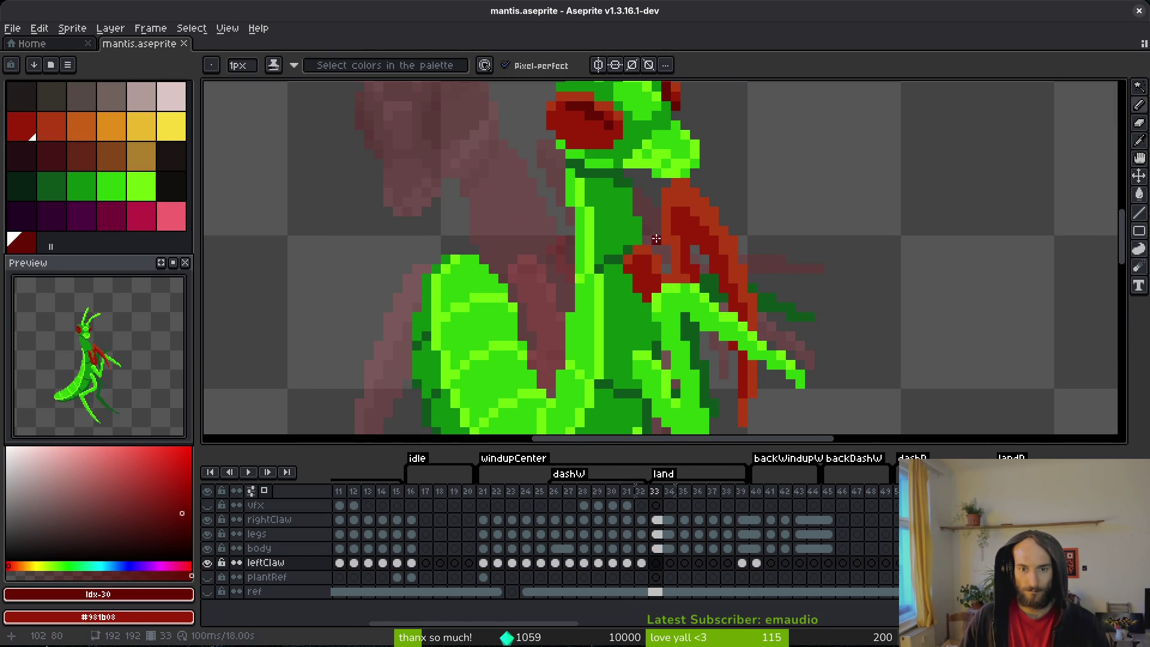
mouse_move(646, 230)
mouse_down()
mouse_move(667, 272)
mouse_move(653, 245)
mouse_up()
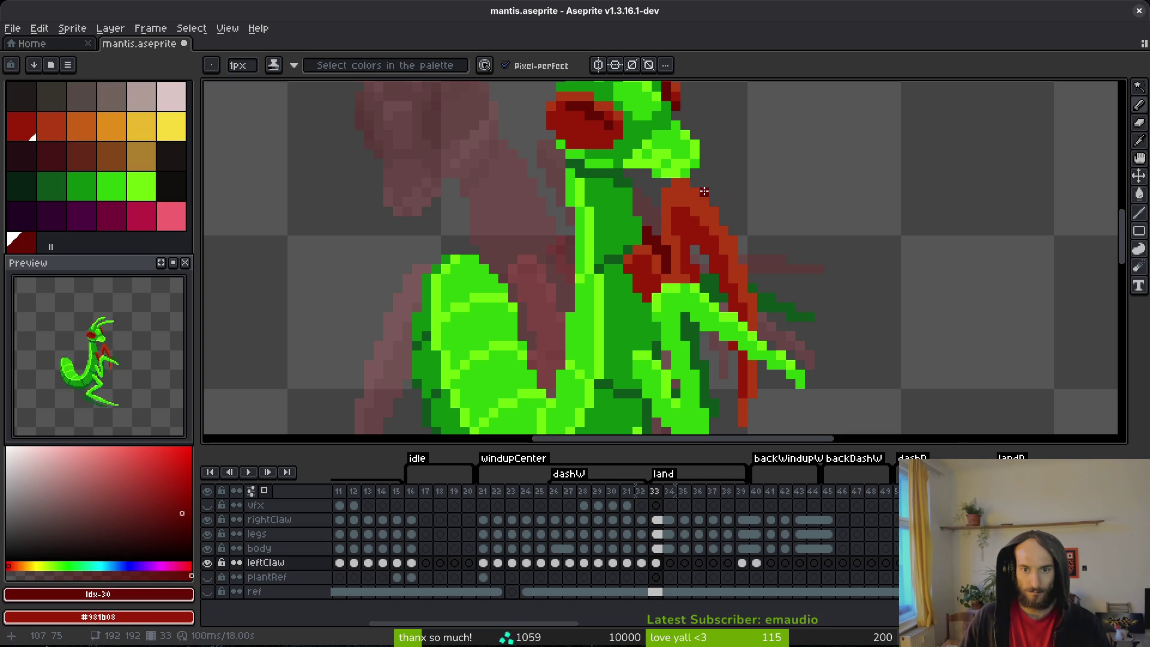
mouse_move(656, 199)
mouse_down()
mouse_move(659, 180)
mouse_move(734, 217)
mouse_move(783, 319)
mouse_move(762, 314)
mouse_up()
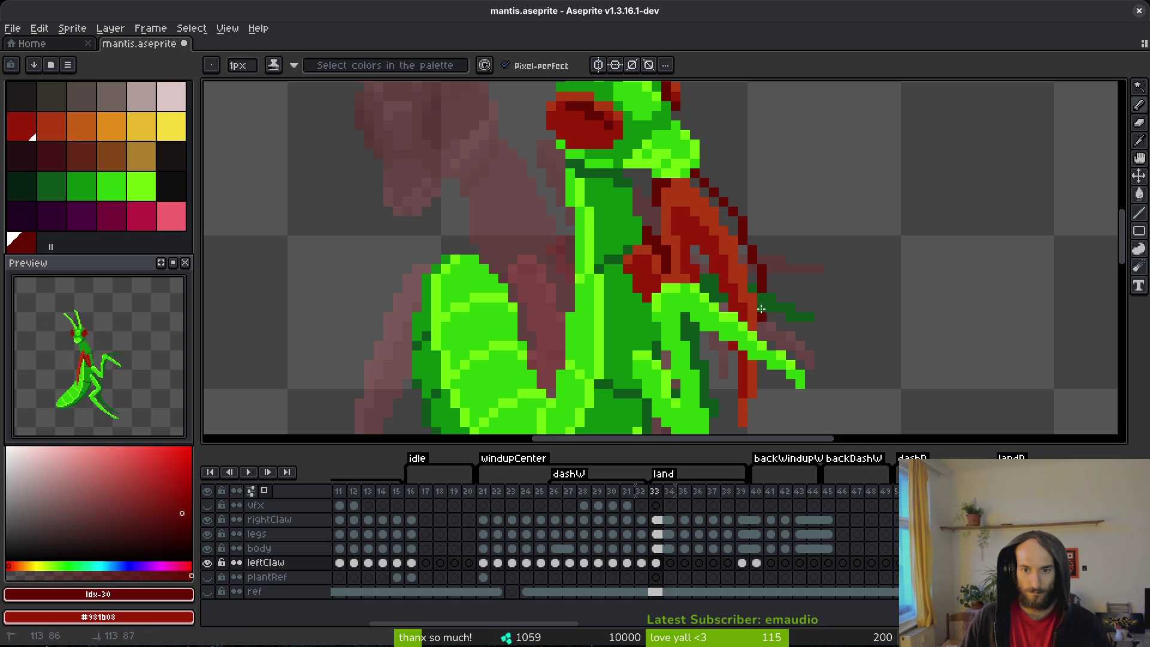
- Extend the left claw's dark red outline upward and downward, then save mantis.aseprite
click(752, 280)
click(729, 224)
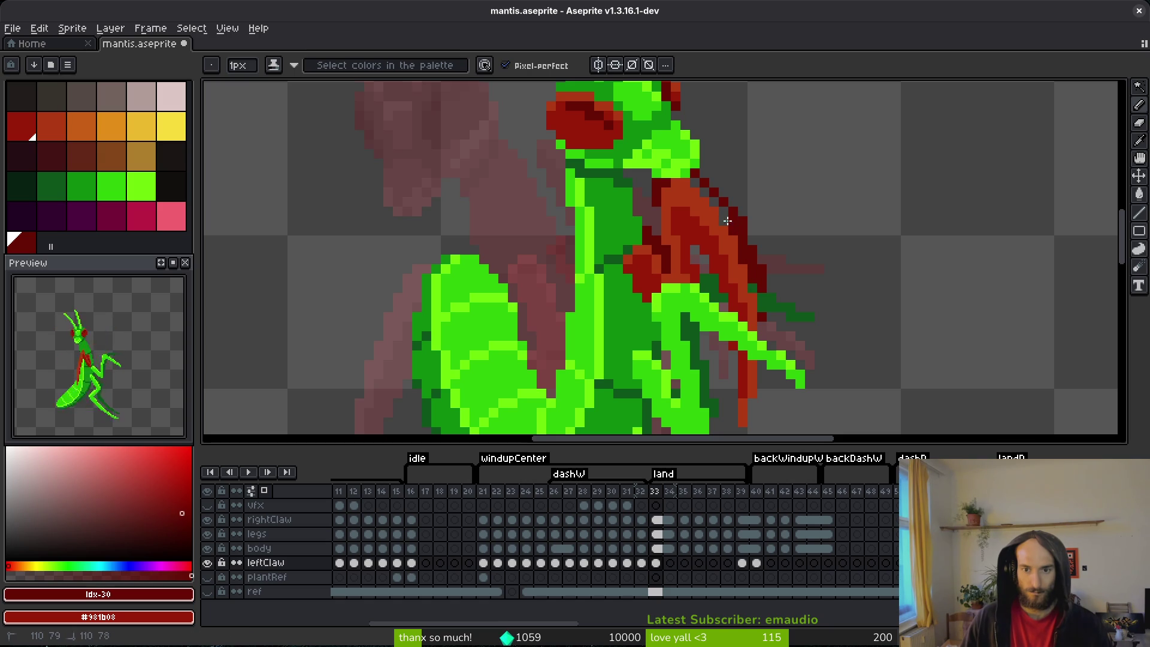
scroll(752, 251, up, 4)
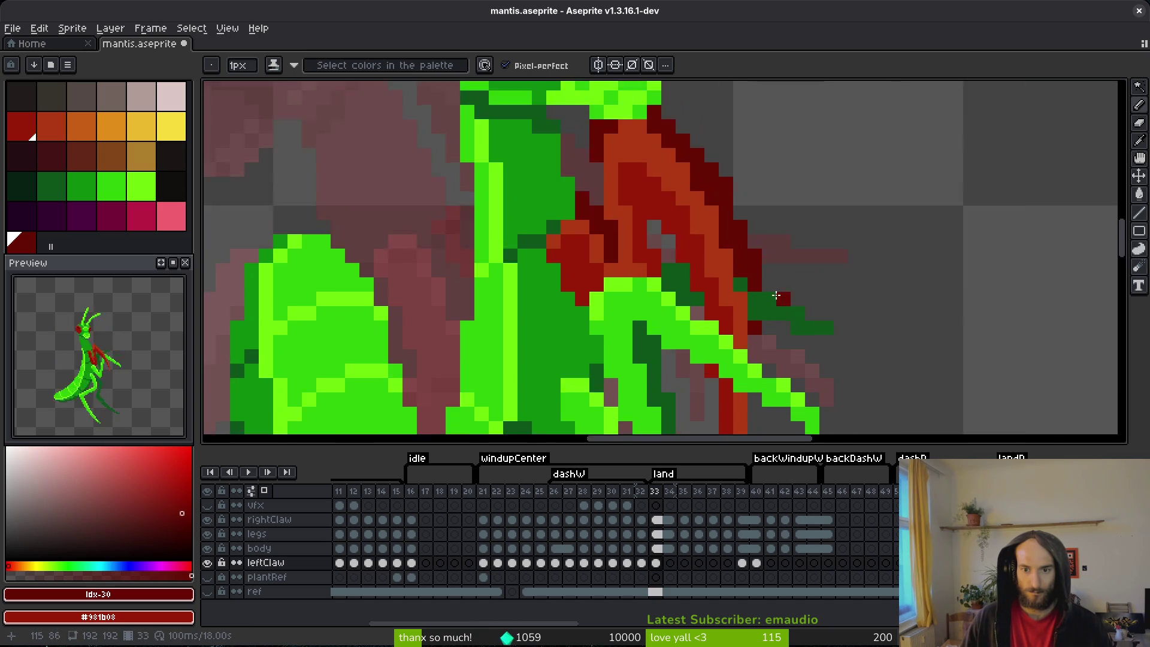
drag(779, 267, 773, 229)
drag(746, 192, 747, 233)
drag(730, 298, 727, 366)
click(727, 385)
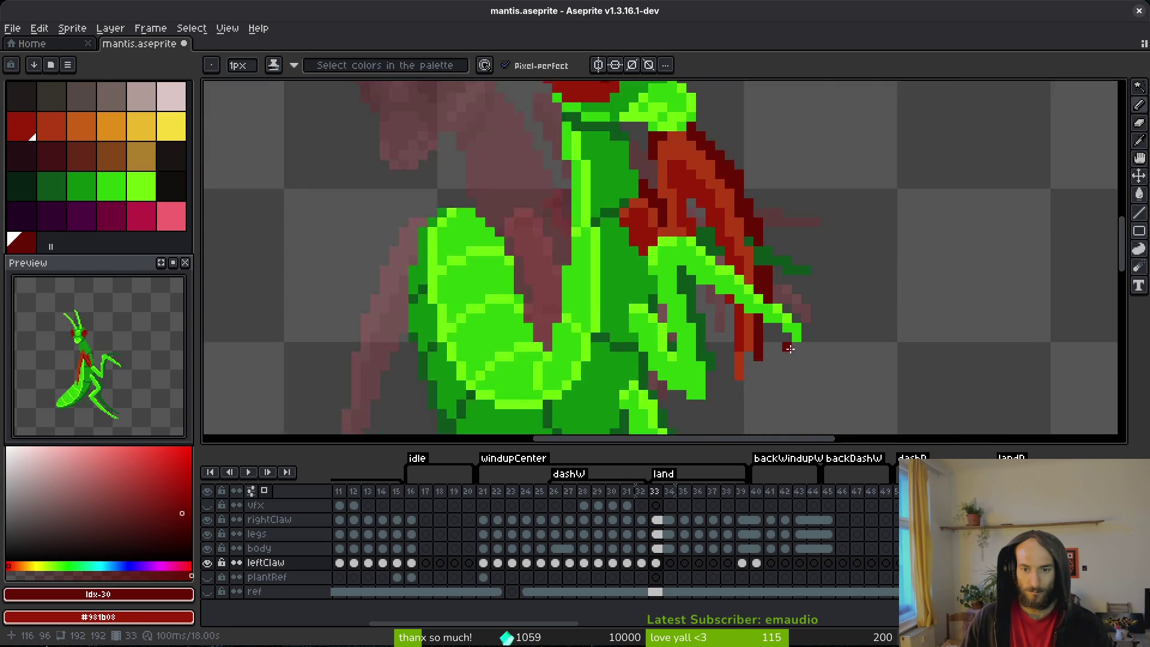
key(ctrl+s)
- Add three more dark red claw outline pixels on the legs layer and save again
click(446, 548)
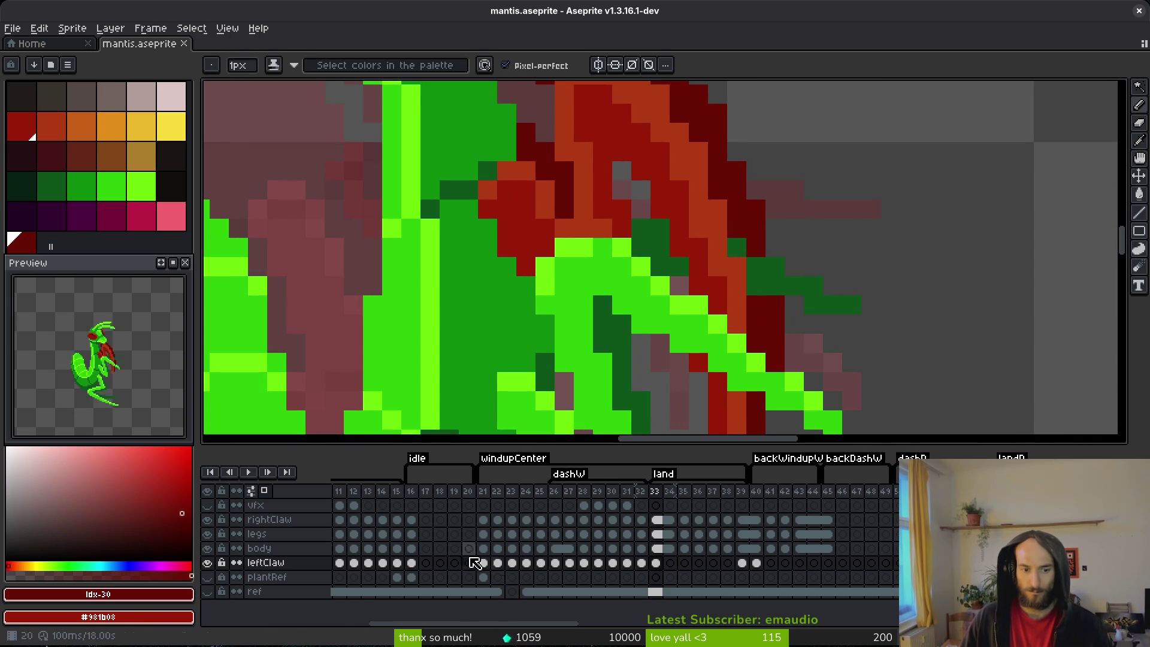
click(659, 533)
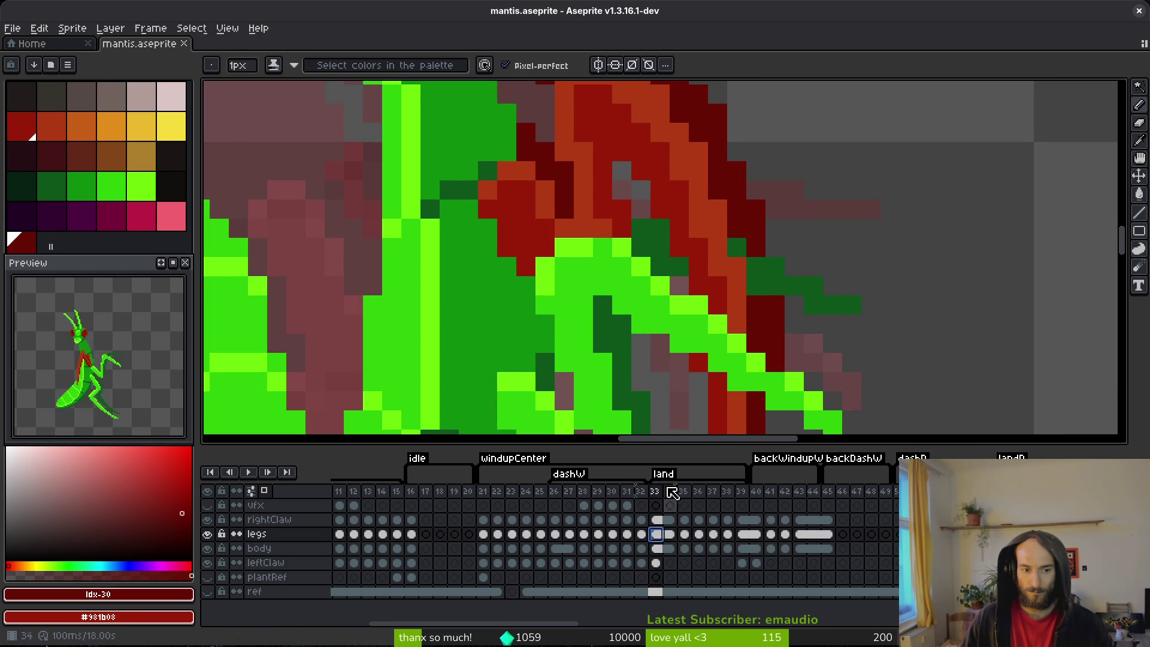
click(756, 287)
click(756, 267)
click(736, 248)
key(ctrl+s)
scroll(821, 317, down, 4)
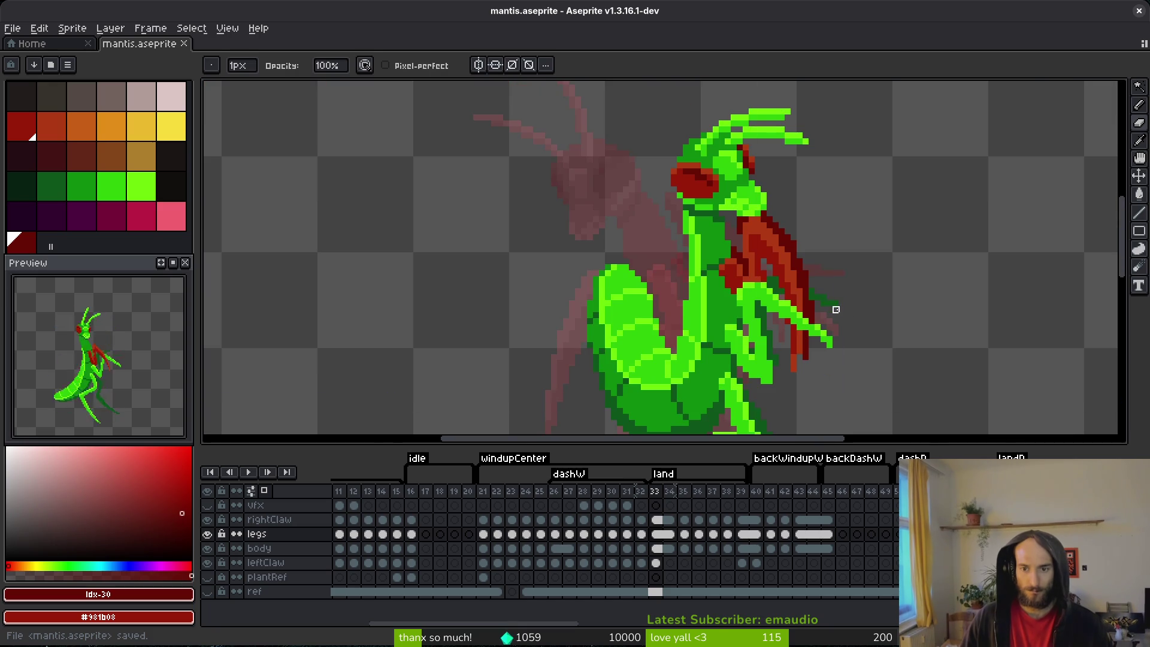
- Select the leftClaw cel on frame 33 and save the sprite
scroll(836, 310, up, 4)
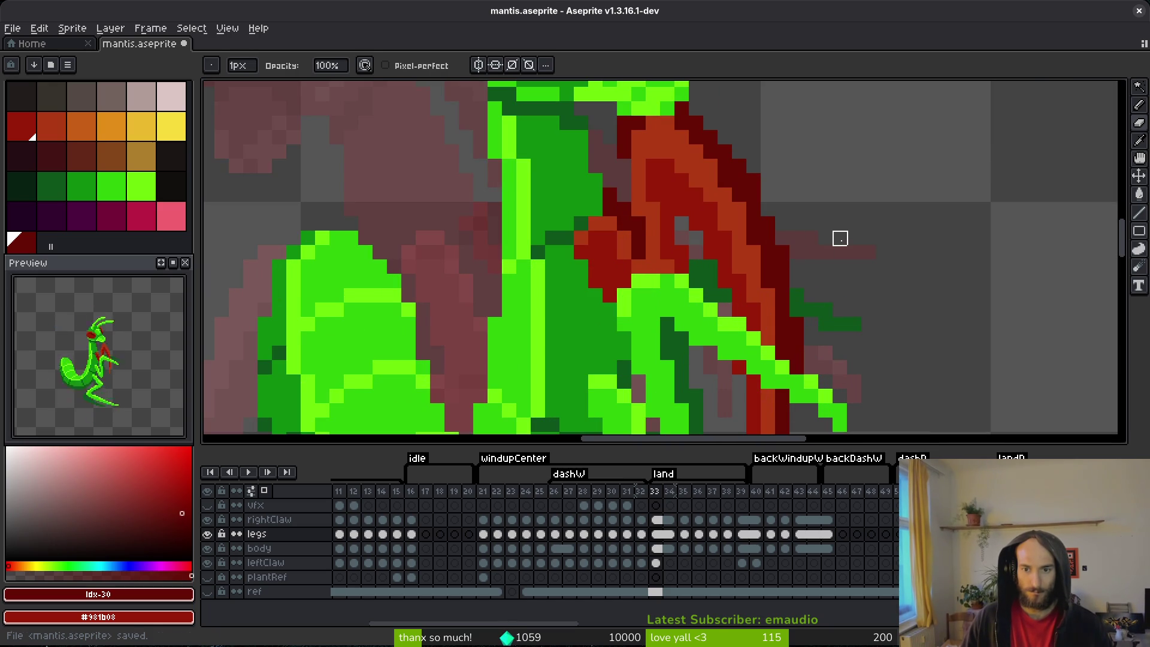
click(655, 562)
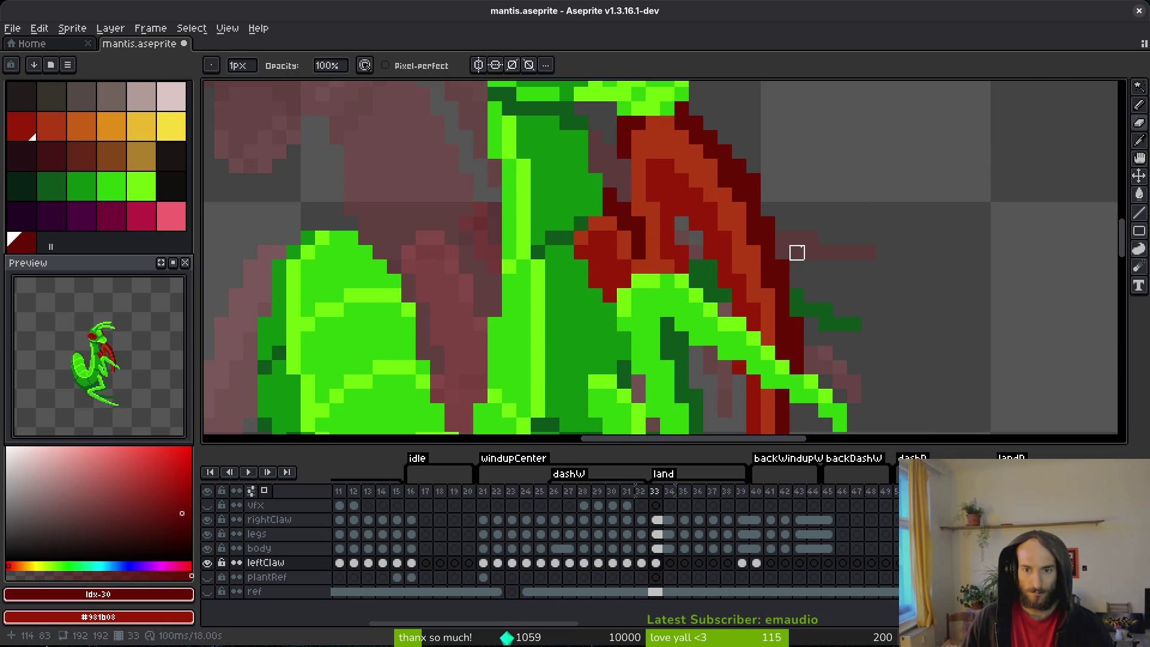
key(ctrl+s)
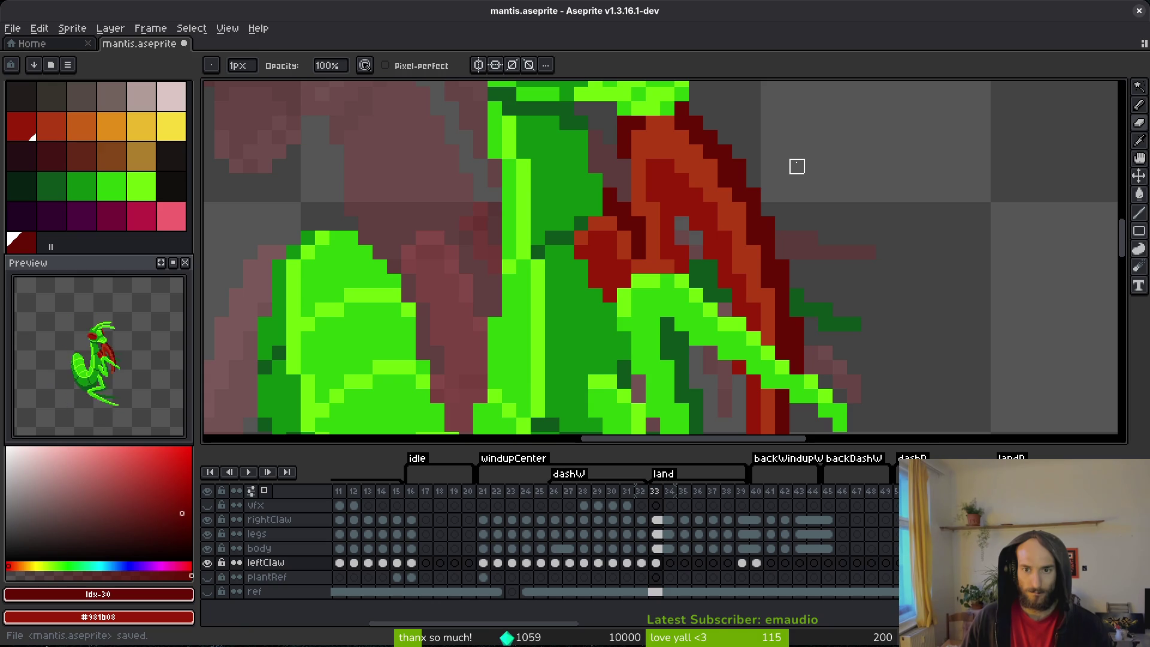
scroll(796, 156, down, 3)
- Eyedrop the claw reds #680d05 and #af3a13 from the canvas, saving along the way
alt+click(786, 167)
scroll(784, 169, up, 3)
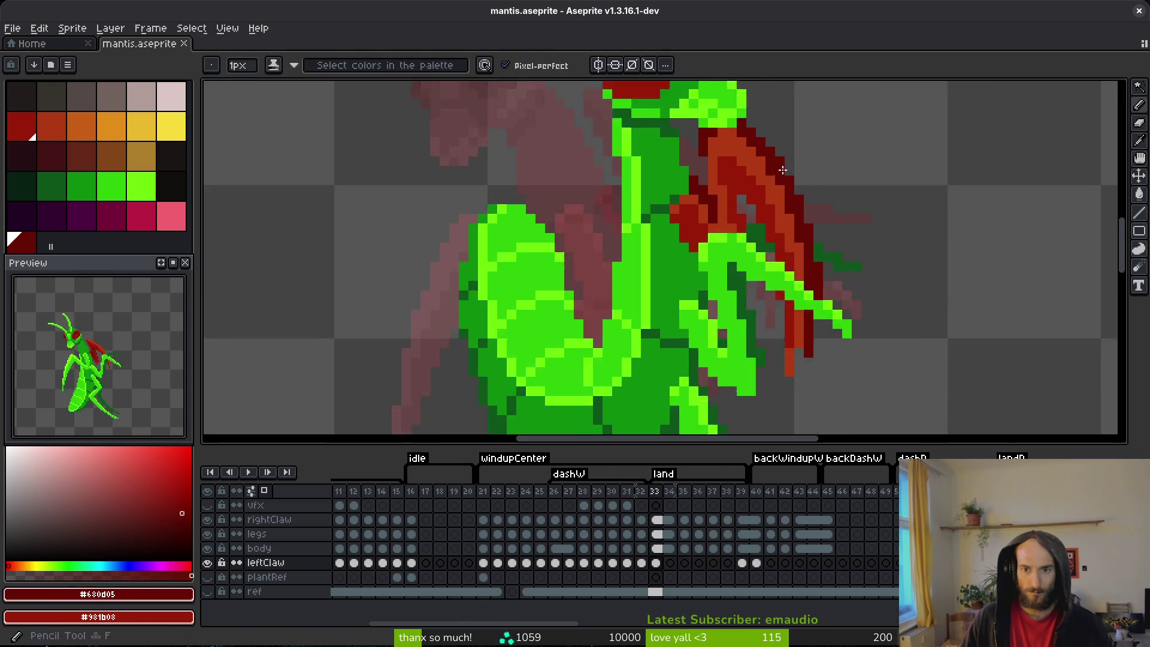
scroll(783, 171, up, 1)
alt+click(761, 180)
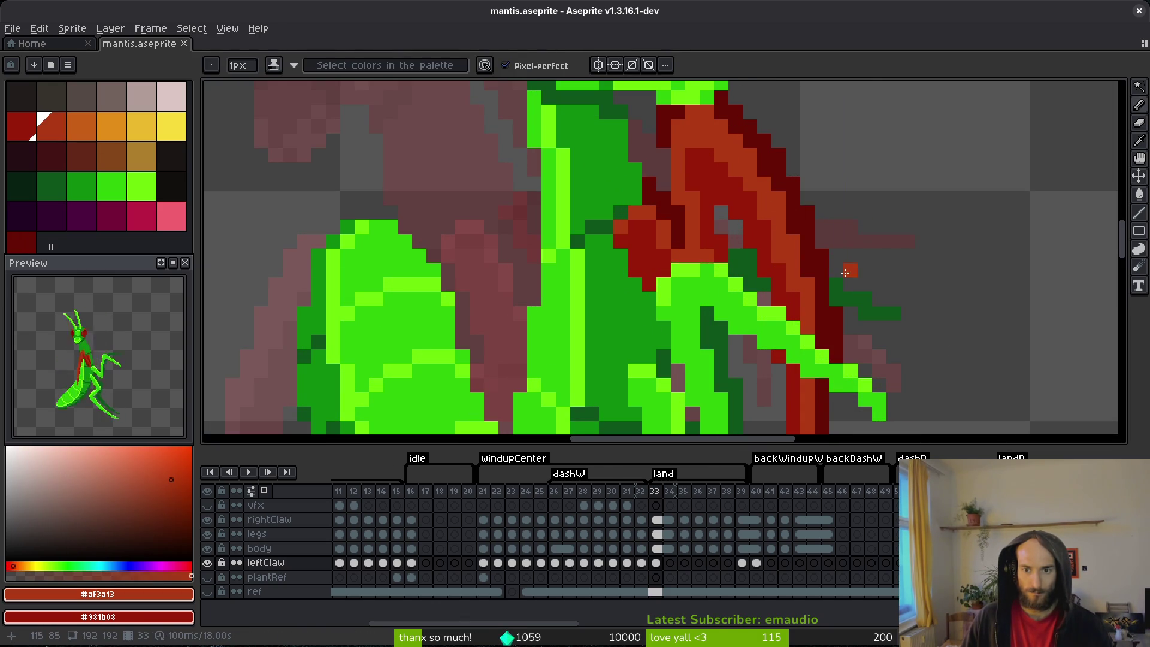
key(ctrl+s)
scroll(841, 264, down, 3)
scroll(843, 257, up, 2)
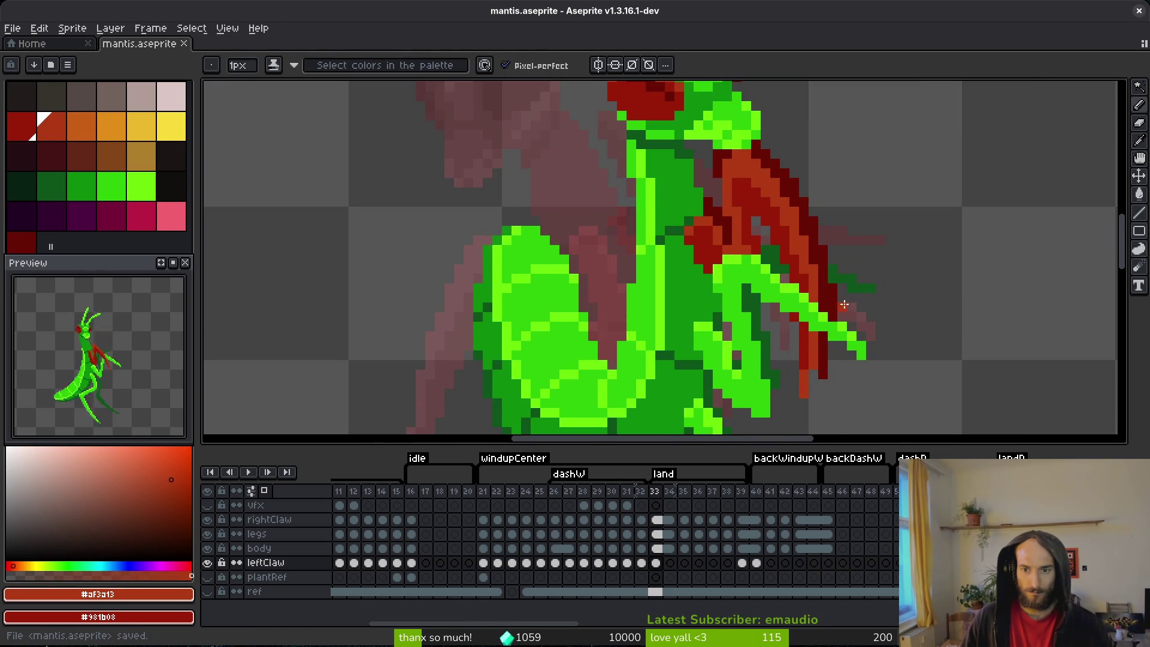
alt+click(819, 267)
- Erase stray pixels on the leftClaw and rightClaw layers at frame 33
key(e)
click(823, 269)
key(ctrl+s)
click(655, 563)
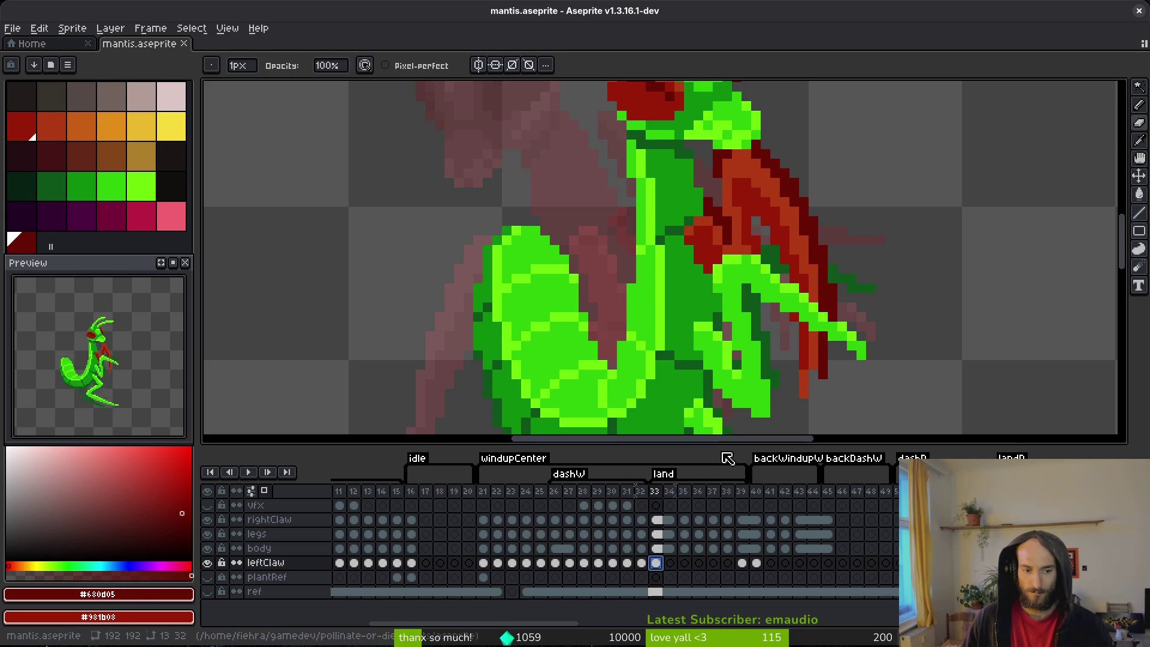
click(656, 519)
click(823, 270)
key(f)
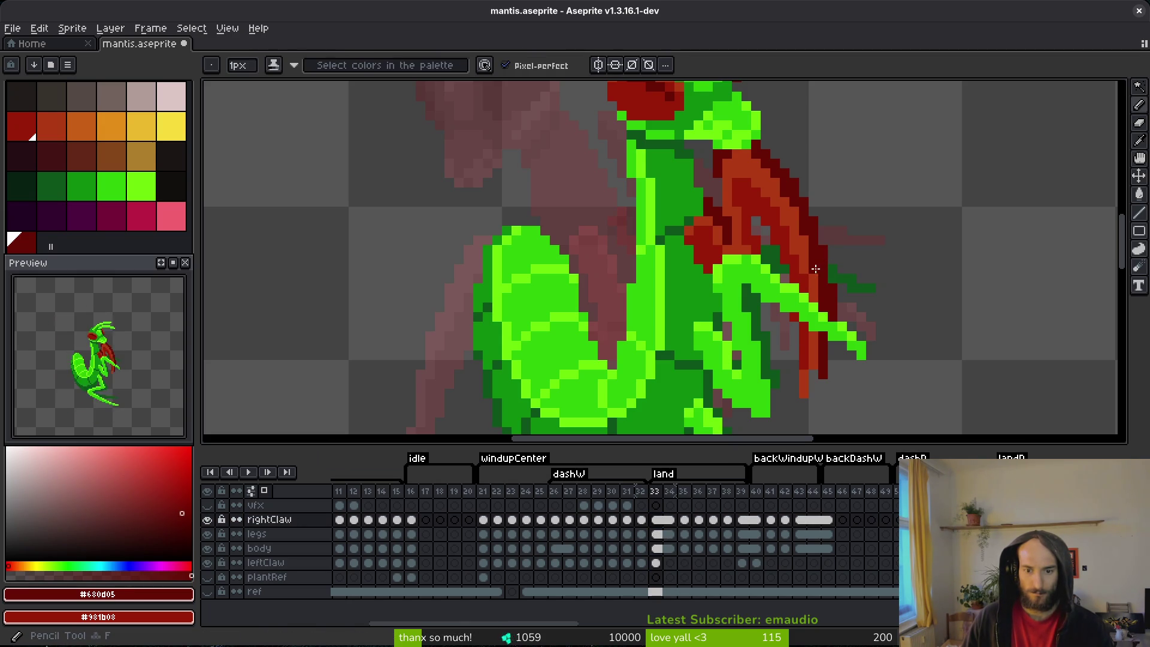
- Check the leftClaw, body and legs layers on frame 33 and save
ctrl+click(831, 277)
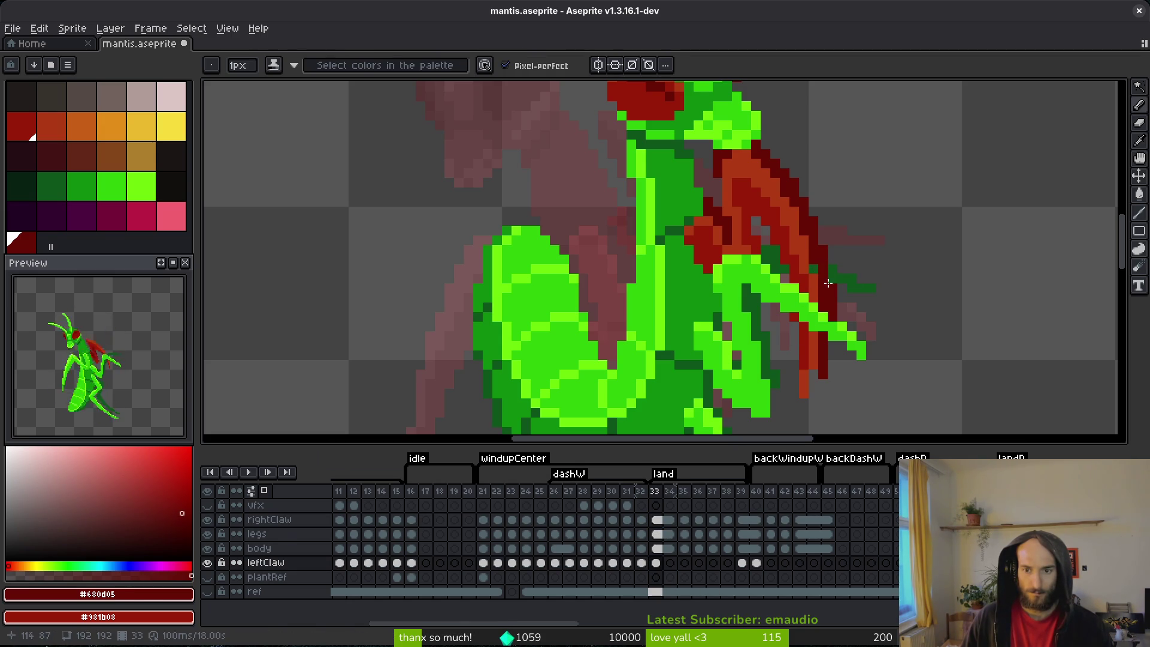
scroll(811, 281, up, 3)
click(657, 548)
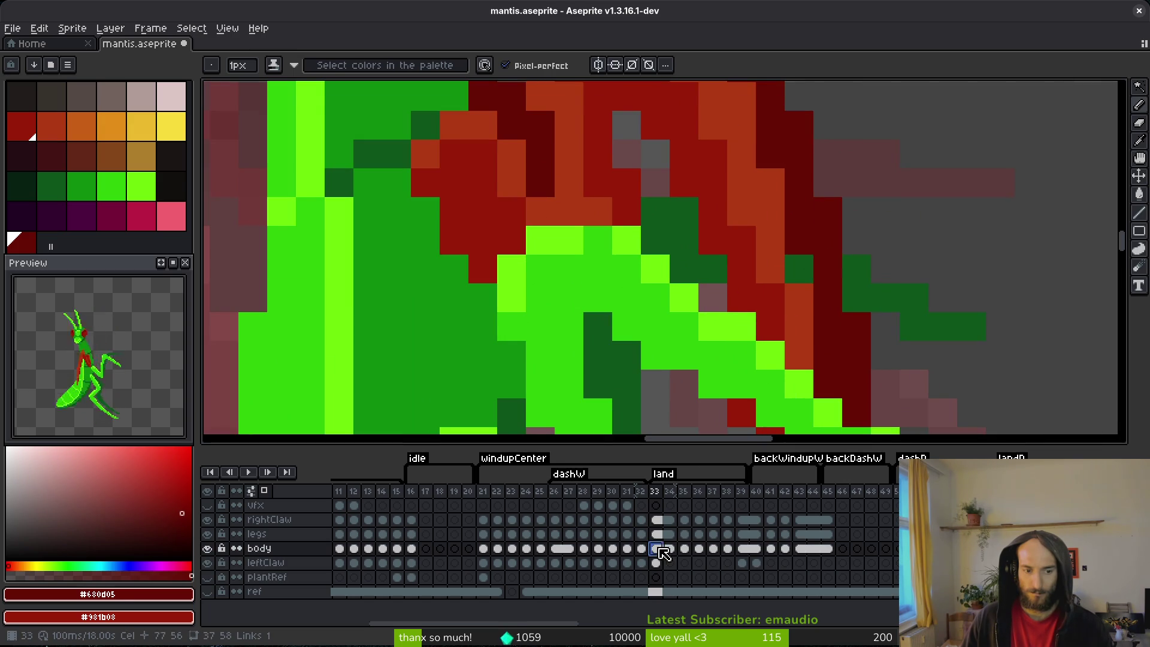
click(664, 536)
key(ctrl+s)
scroll(880, 267, down, 5)
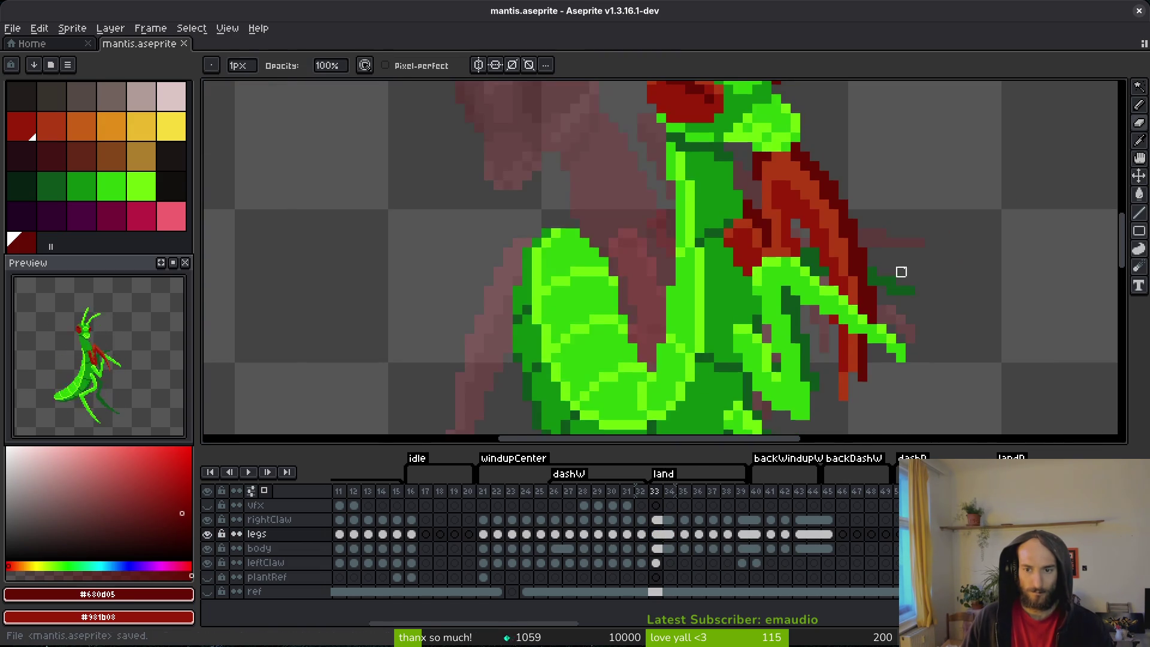
- Undo and redo the erase to compare, save, then select leftClaw cels 33–34
key(ctrl+z)
key(ctrl+z)
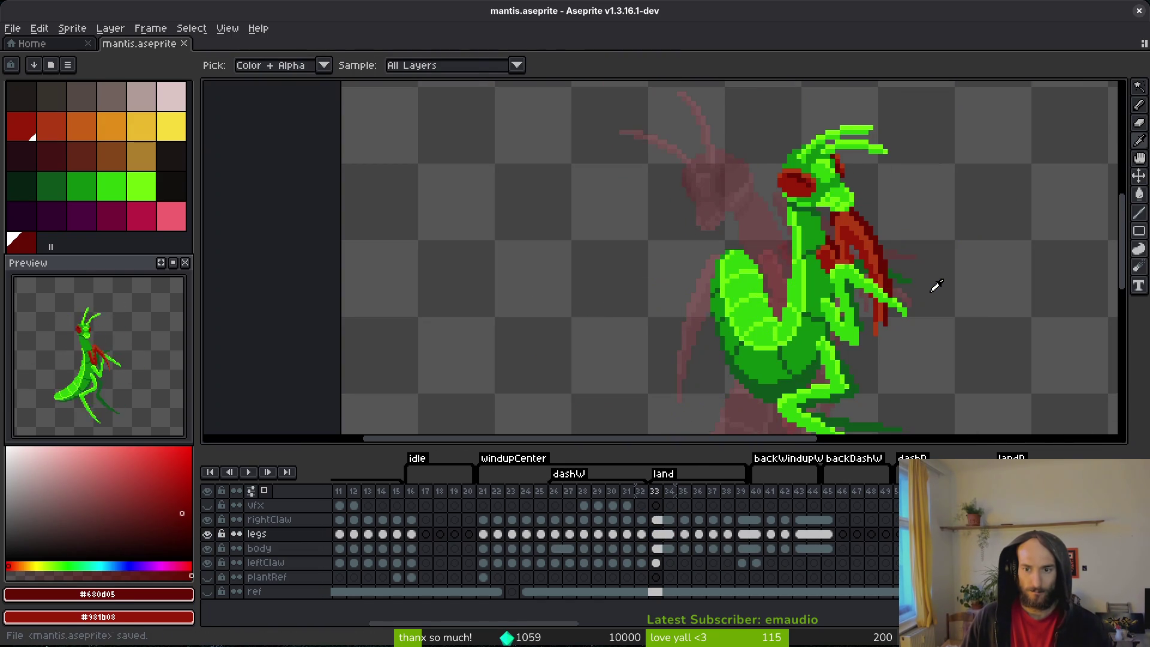
key(ctrl+z)
key(ctrl+z)
key(ctrl+z)
key(ctrl+y)
key(ctrl+y)
key(ctrl+s)
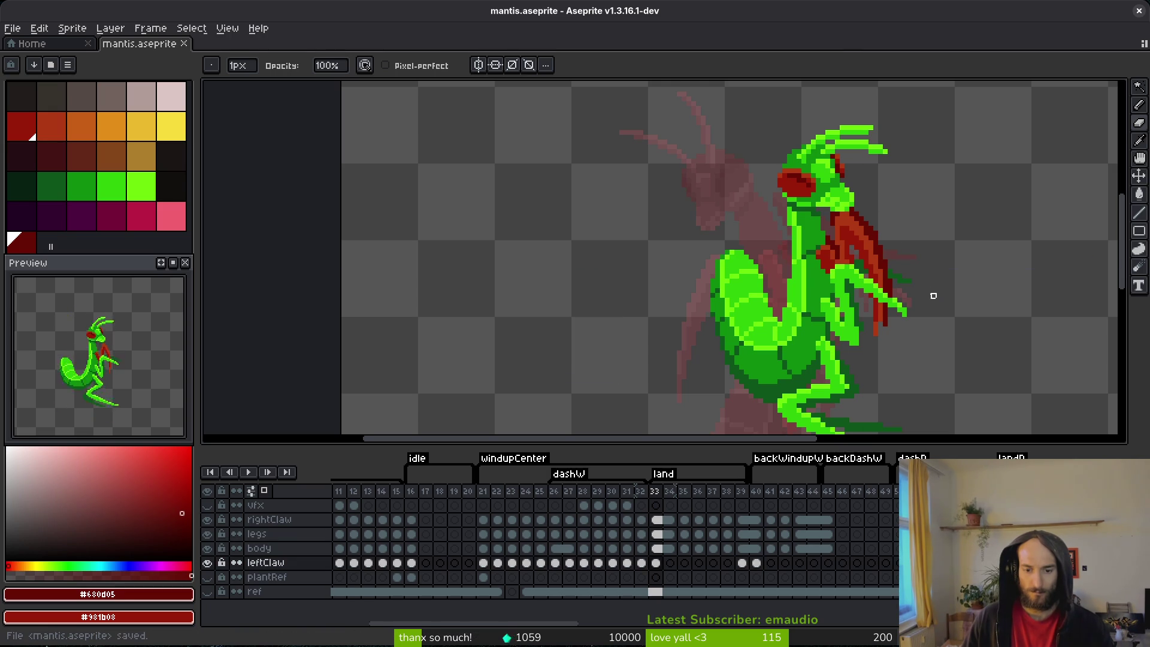
key(i)
click(671, 563)
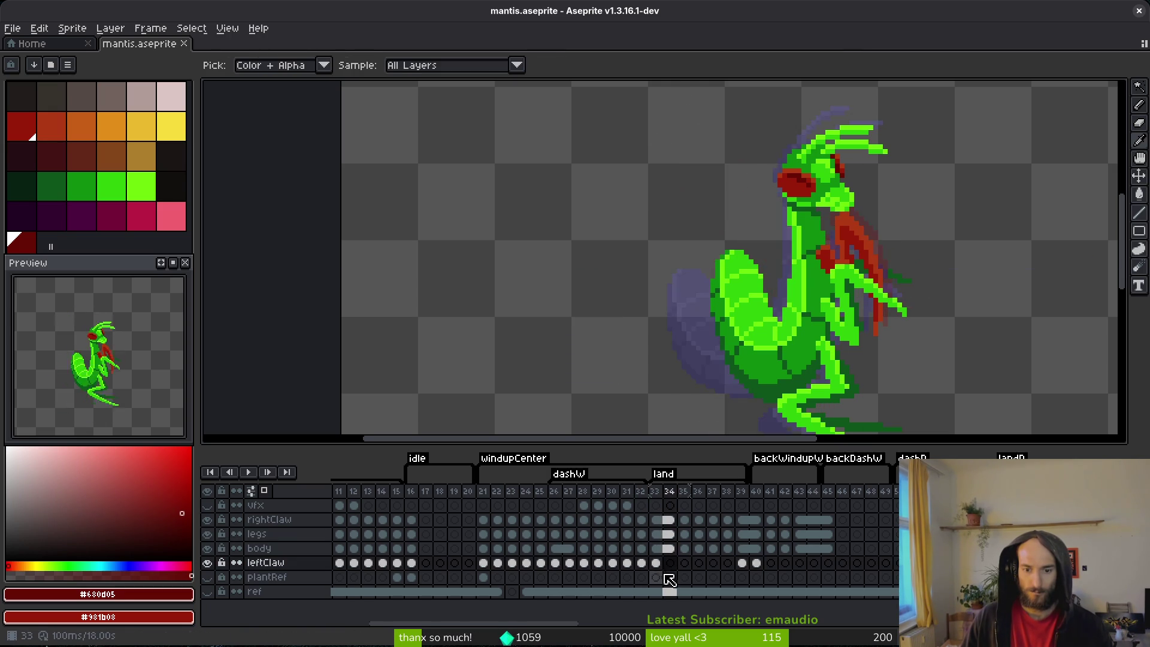
- Link the leftClaw cels of frames 33 and 34 and save
right_click(673, 569)
click(697, 604)
key(ctrl+s)
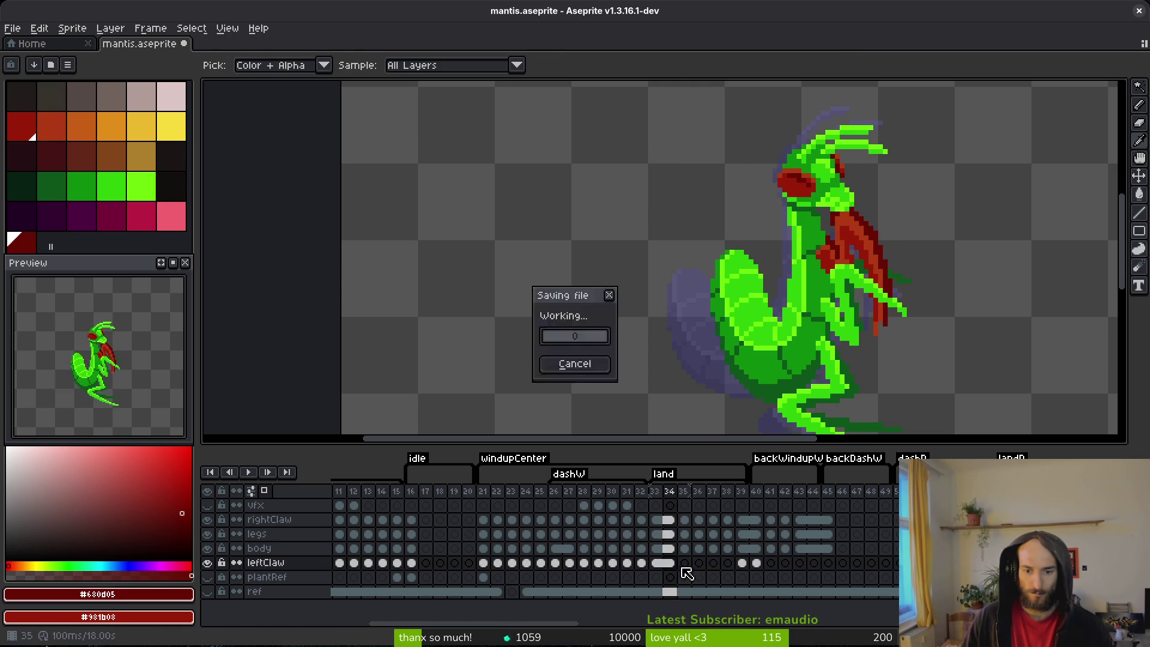
- On frame 35, paint a dark red claw pixel with the Pencil, comparing against frame 34
click(684, 563)
key(Left)
key(Right)
key(b)
scroll(821, 255, up, 2)
click(821, 255)
scroll(822, 258, up, 3)
key(Left)
key(Right)
- Draw a dark red line down the claw and extend the stroke upward
drag(760, 262, 791, 342)
scroll(817, 274, down, 1)
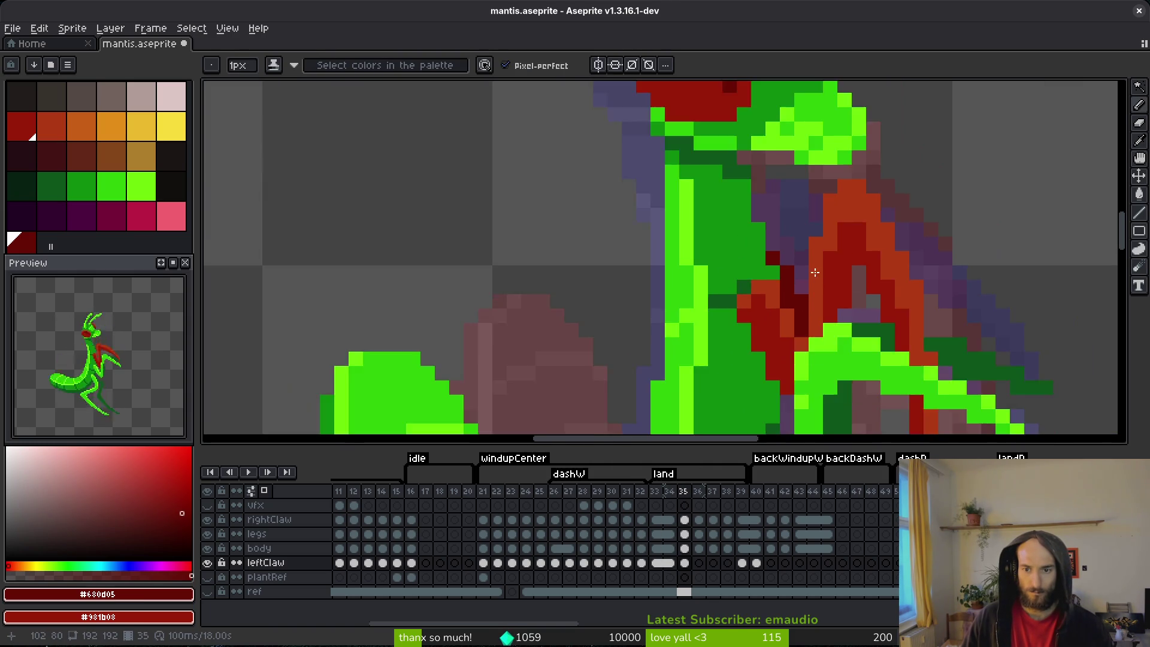
scroll(818, 274, up, 1)
mouse_move(796, 224)
mouse_down()
mouse_move(791, 267)
mouse_move(803, 134)
mouse_move(809, 146)
mouse_move(841, 136)
mouse_up()
scroll(792, 267, up, 1)
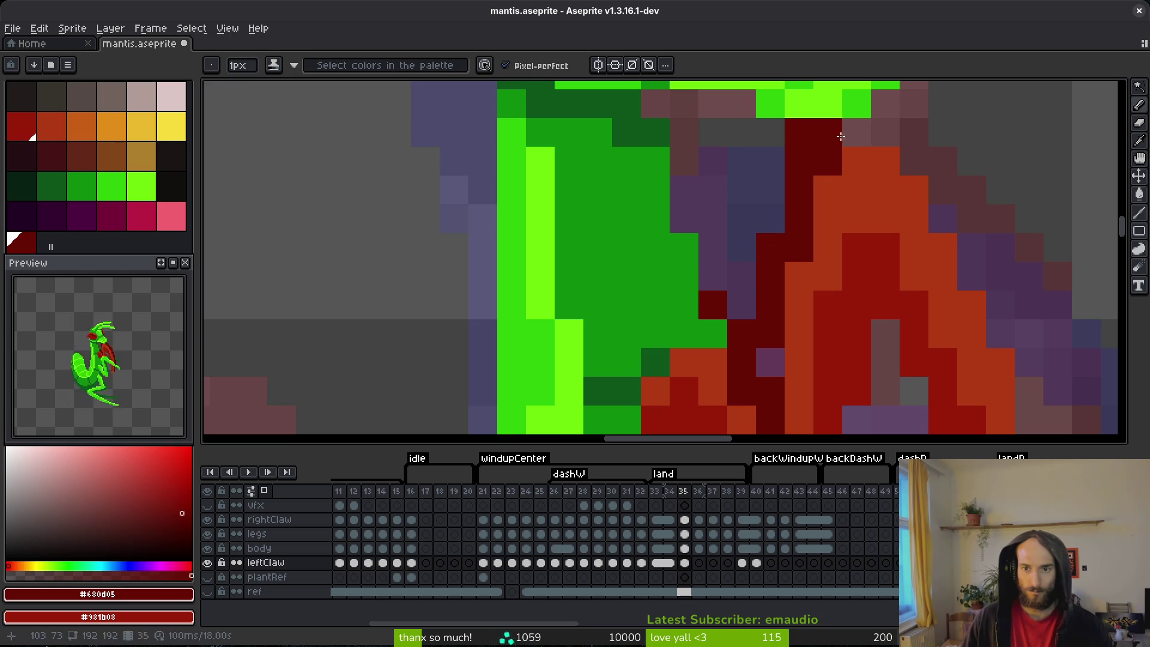
scroll(924, 160, down, 1)
scroll(773, 159, down, 2)
key(Left)
key(Right)
key(Left)
key(Right)
- Undo a stroke and draw a diagonal dark red line along the claw
key(e)
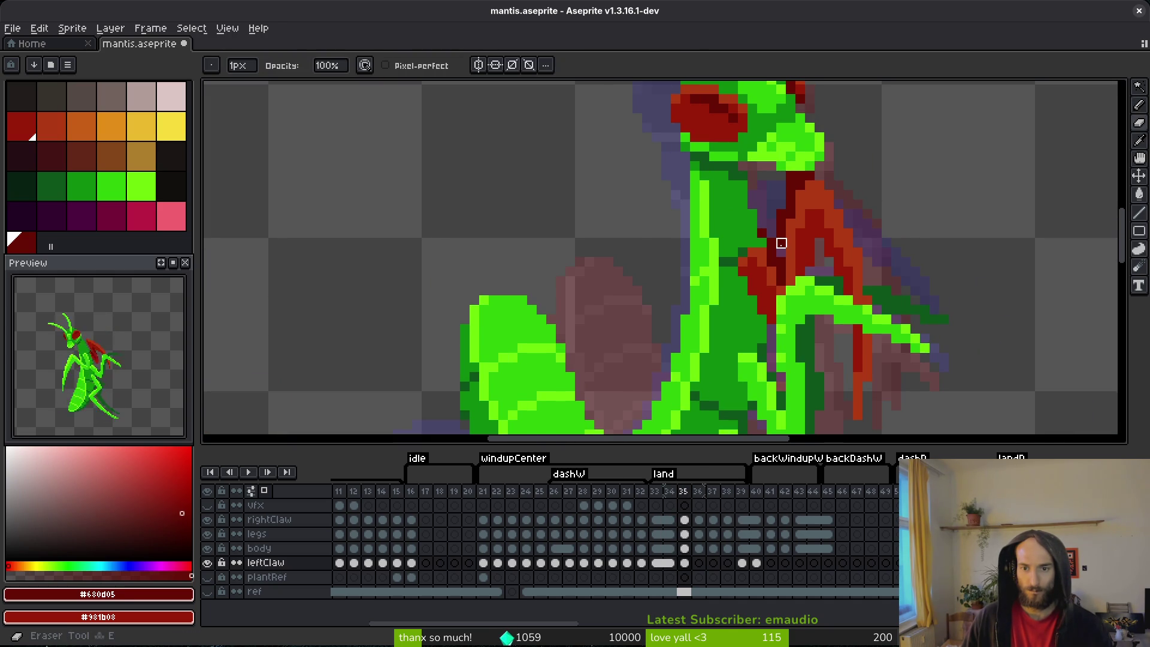
key(b)
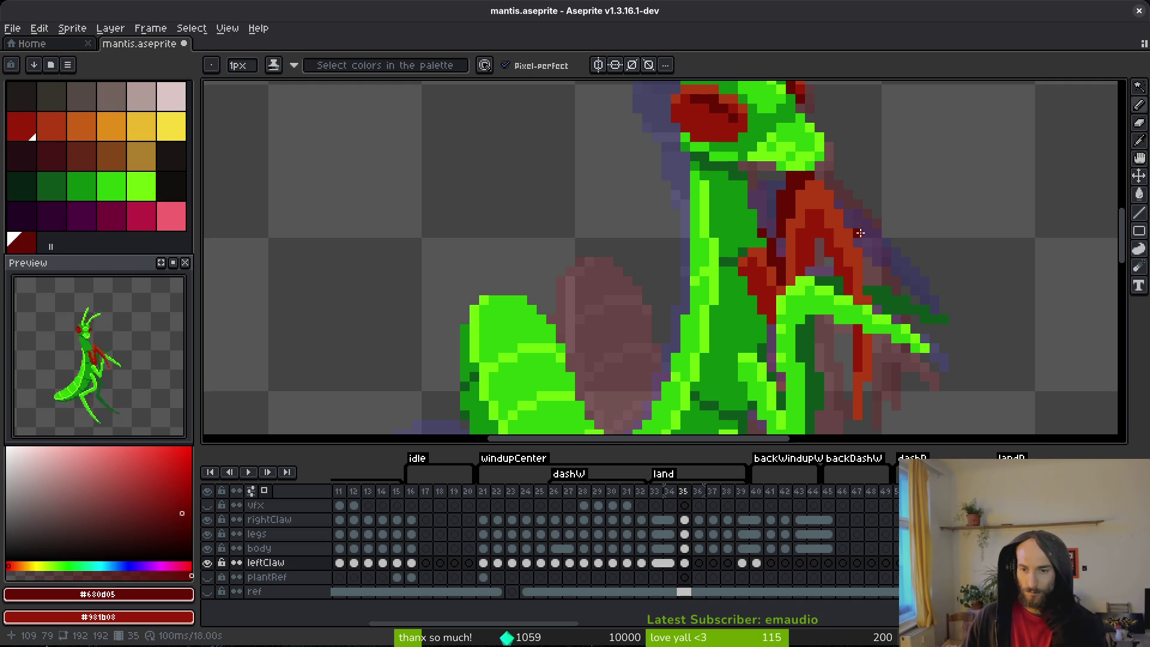
key(ctrl+z)
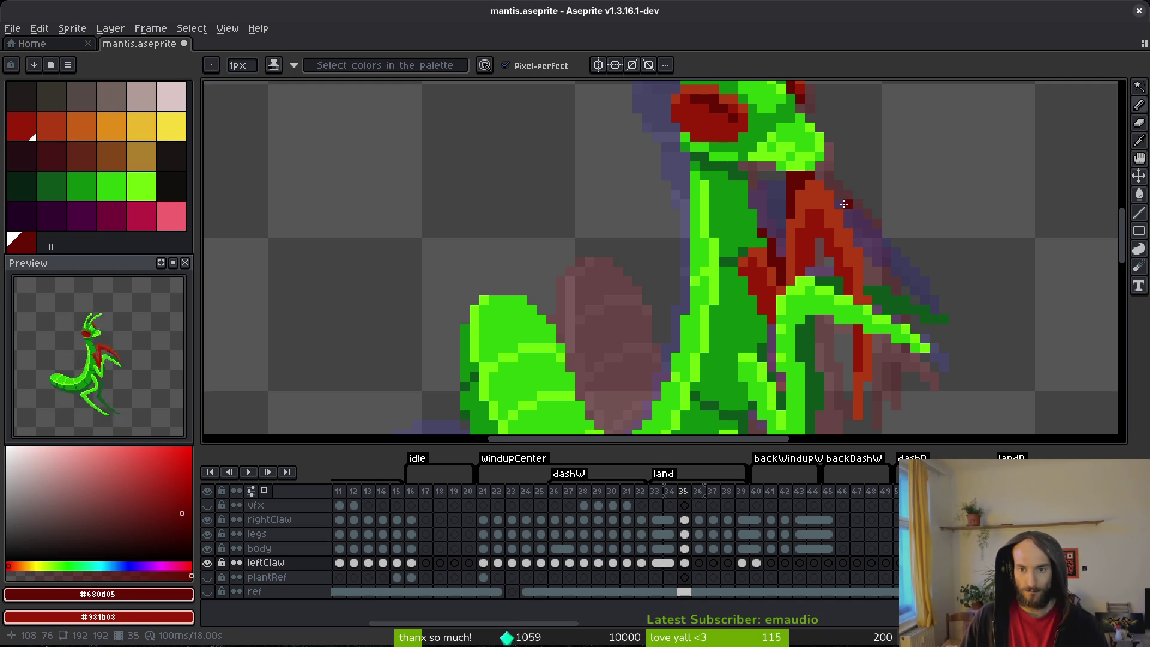
scroll(843, 205, up, 1)
drag(903, 198, 870, 203)
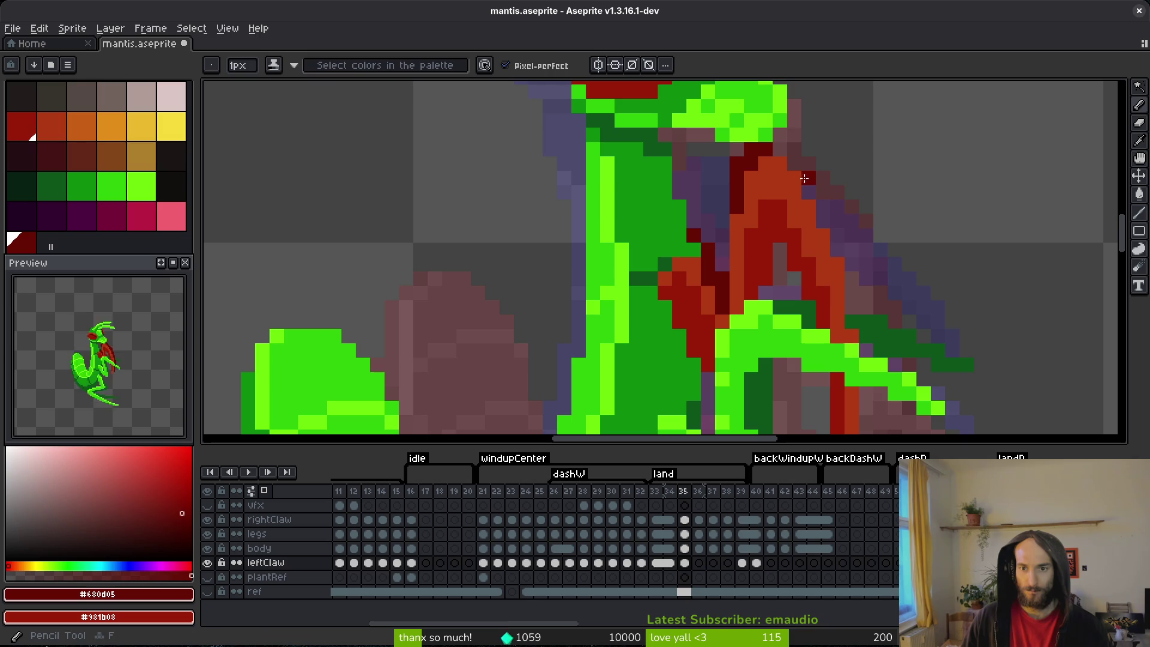
drag(805, 188, 853, 251)
- Redo a misplaced diagonal claw stroke, continue the dark red outline, and save
mouse_move(799, 174)
mouse_down()
mouse_move(824, 195)
mouse_move(869, 281)
mouse_move(896, 277)
mouse_move(869, 320)
mouse_move(857, 407)
mouse_move(866, 306)
mouse_move(828, 156)
mouse_up()
key(ctrl+z)
click(814, 192)
scroll(865, 258, down, 2)
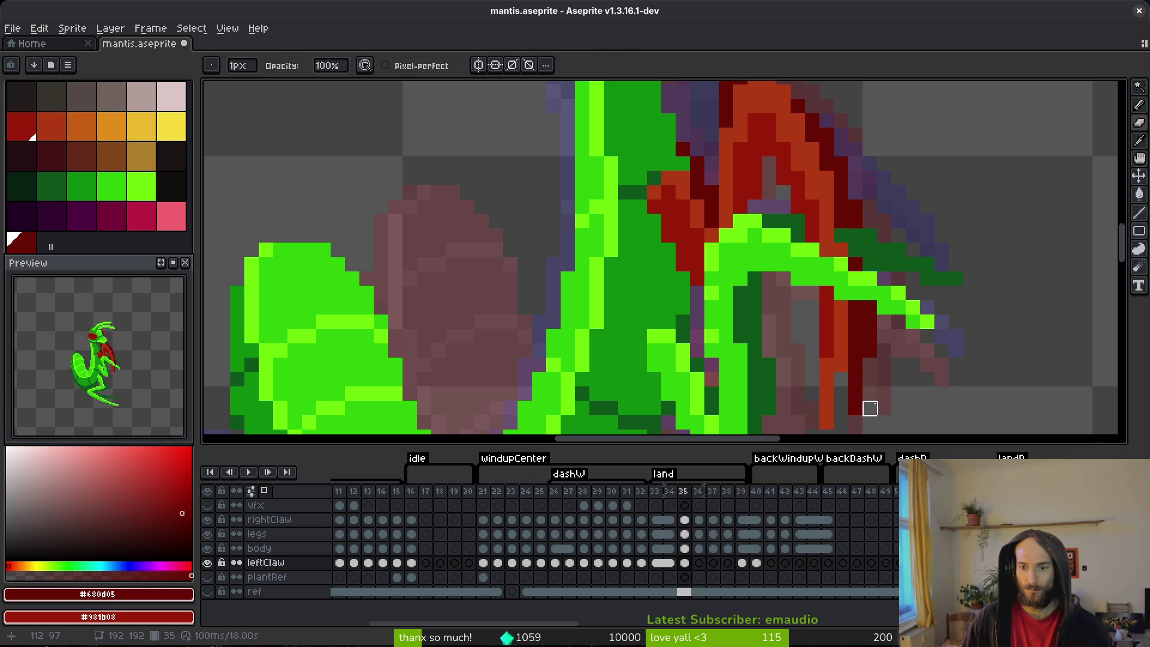
key(ctrl+s)
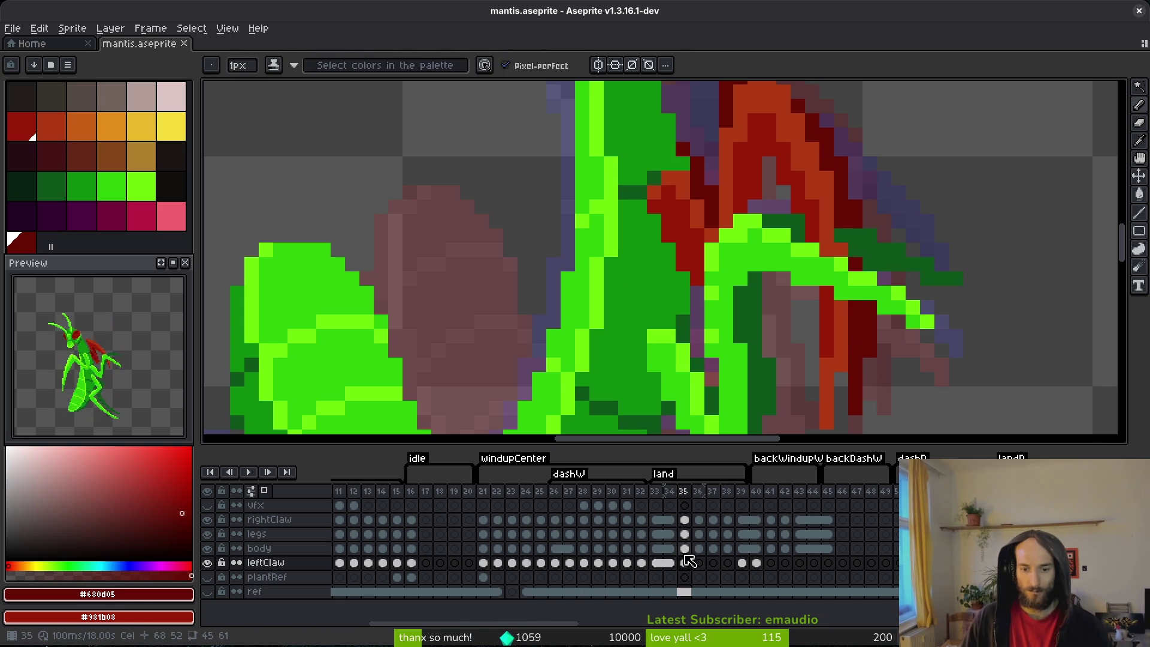
- Inspect the body and legs cels on frame 35, return to leftClaw, and save
click(685, 548)
click(685, 534)
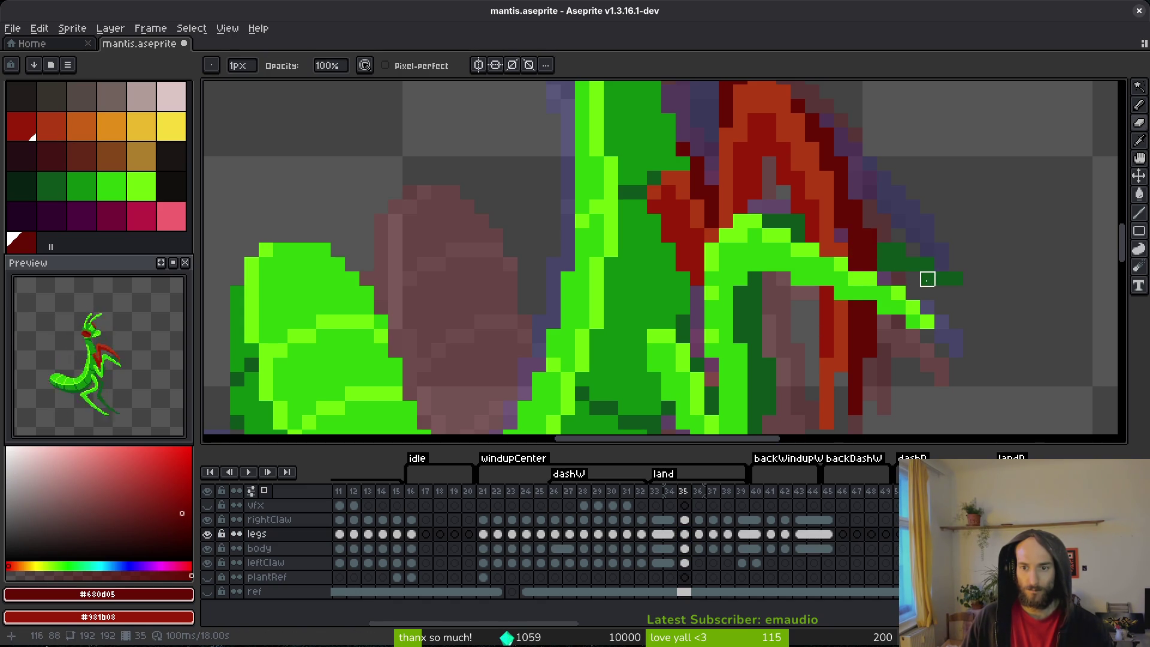
click(685, 563)
key(e)
key(ctrl+s)
- Add dark red pixels down the claw tip and save the sprite
scroll(917, 238, down, 3)
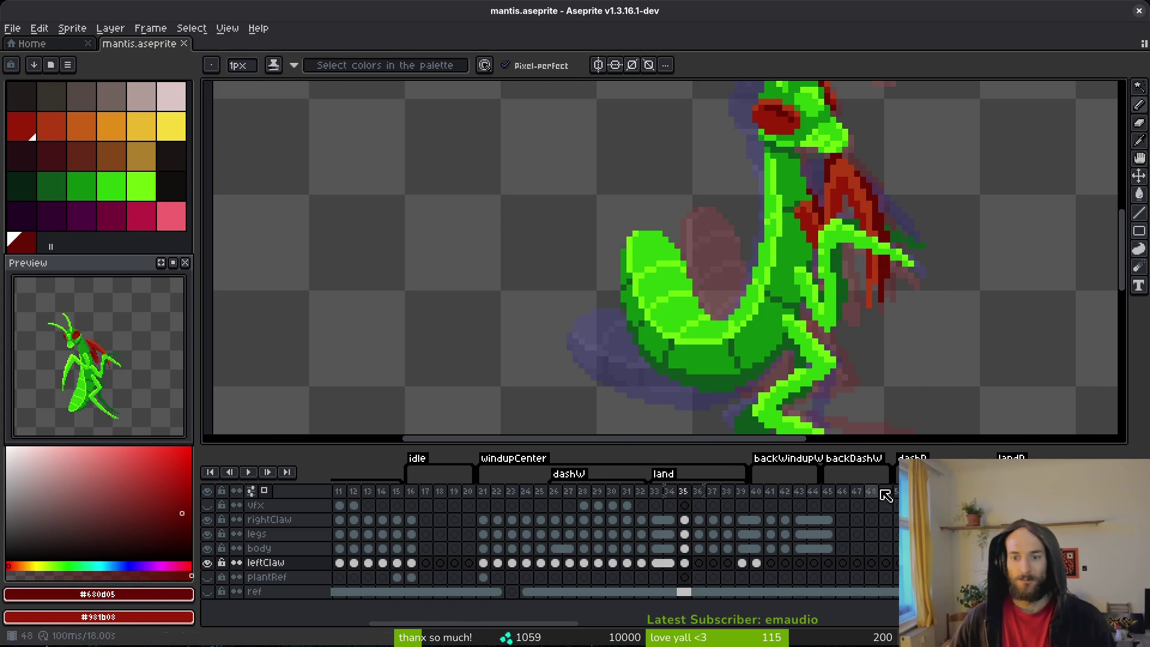
scroll(899, 299, up, 2)
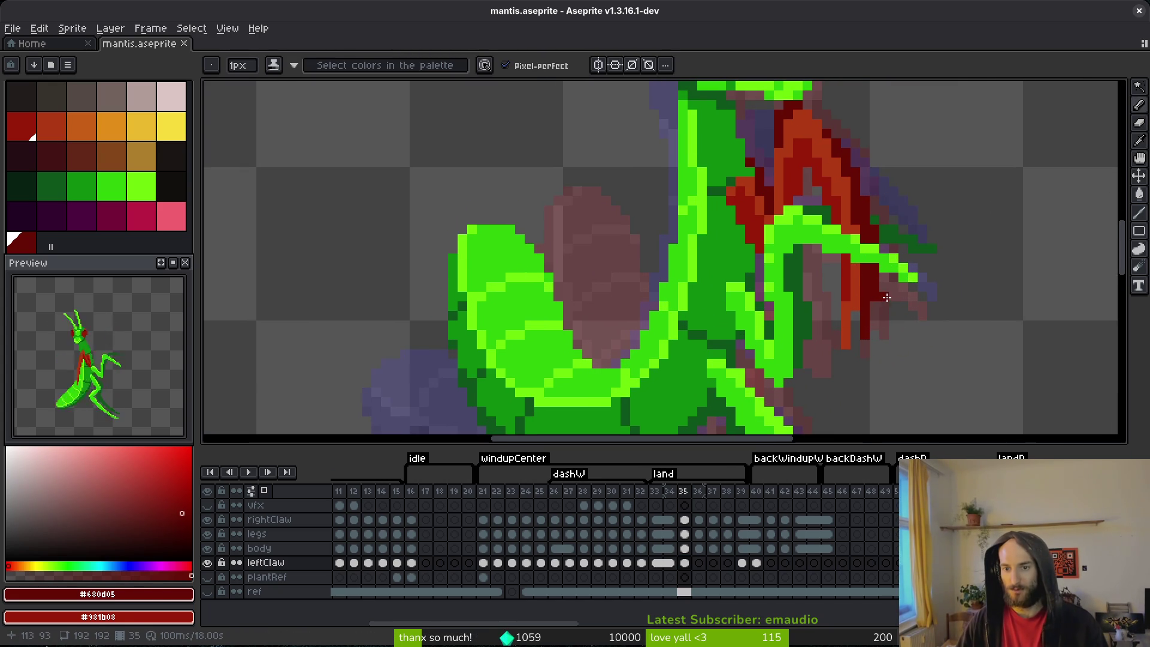
scroll(898, 300, up, 1)
drag(875, 322, 875, 352)
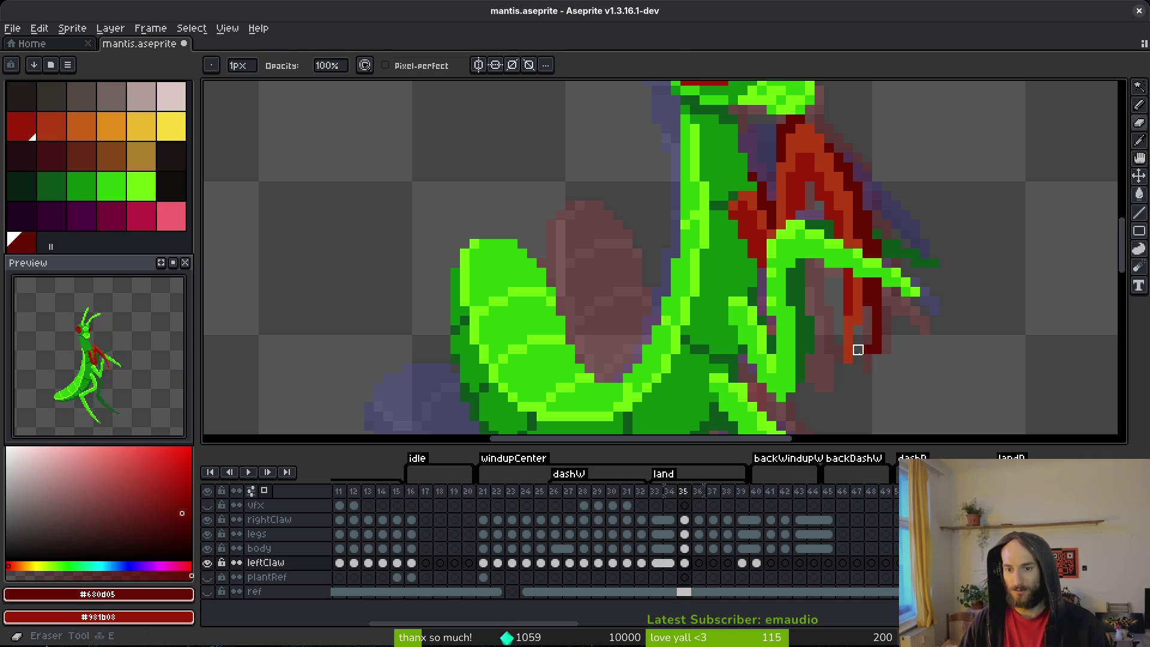
key(ctrl+s)
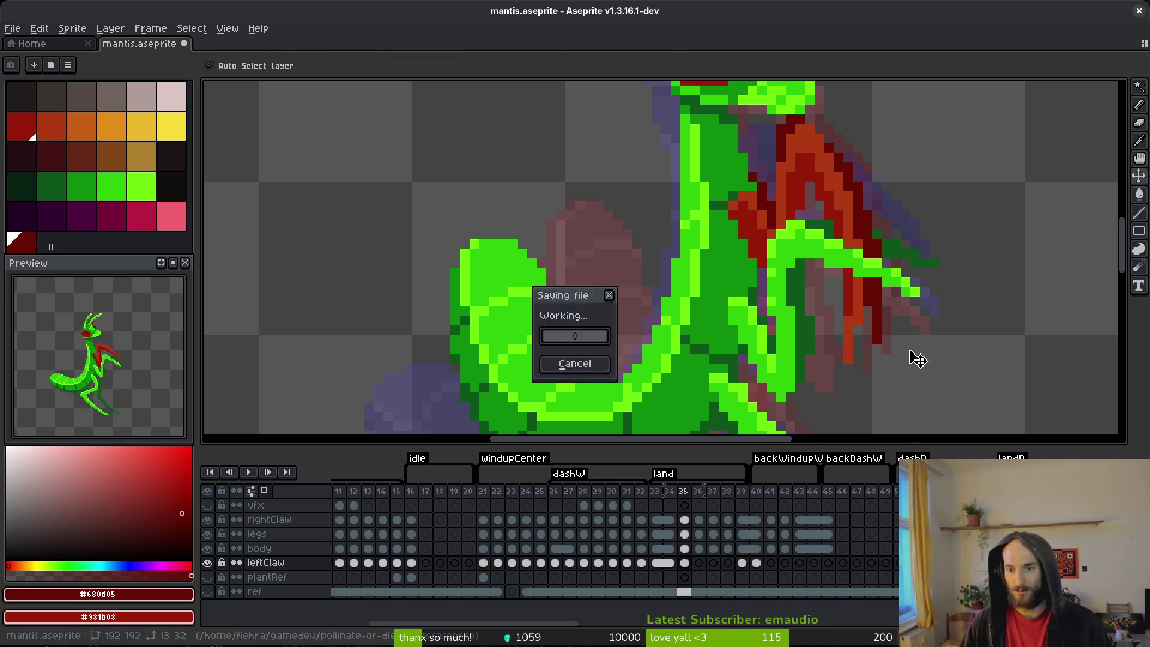
scroll(917, 323, down, 2)
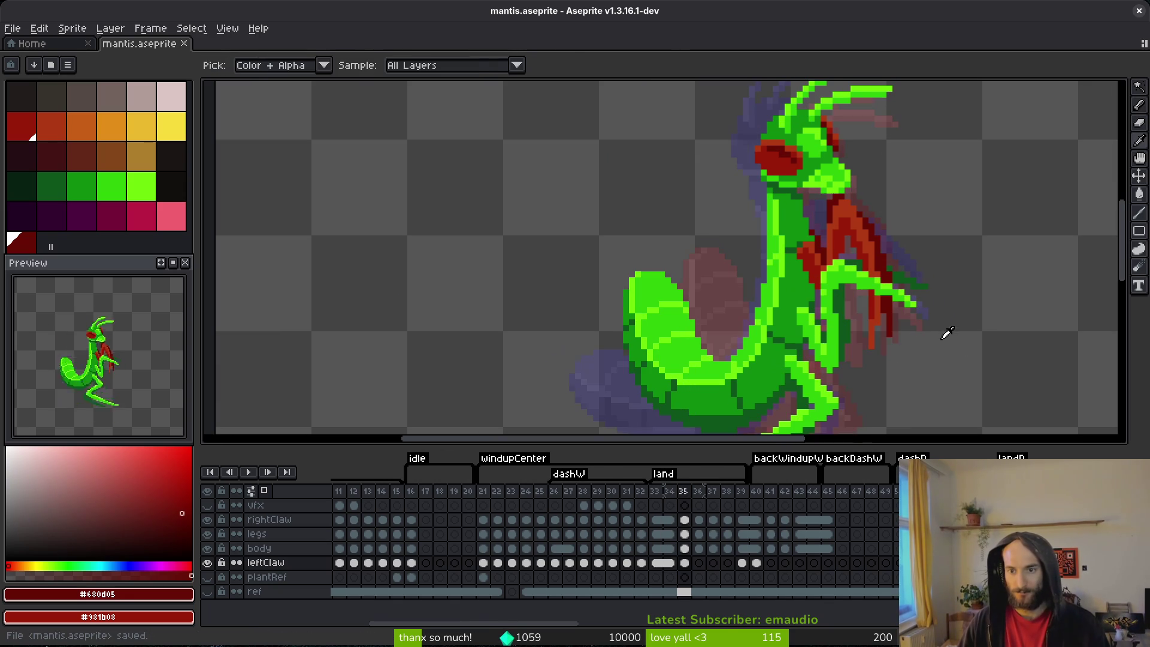
- Stop on frame 36 and draw dark red pixels on the claw
key(alt)
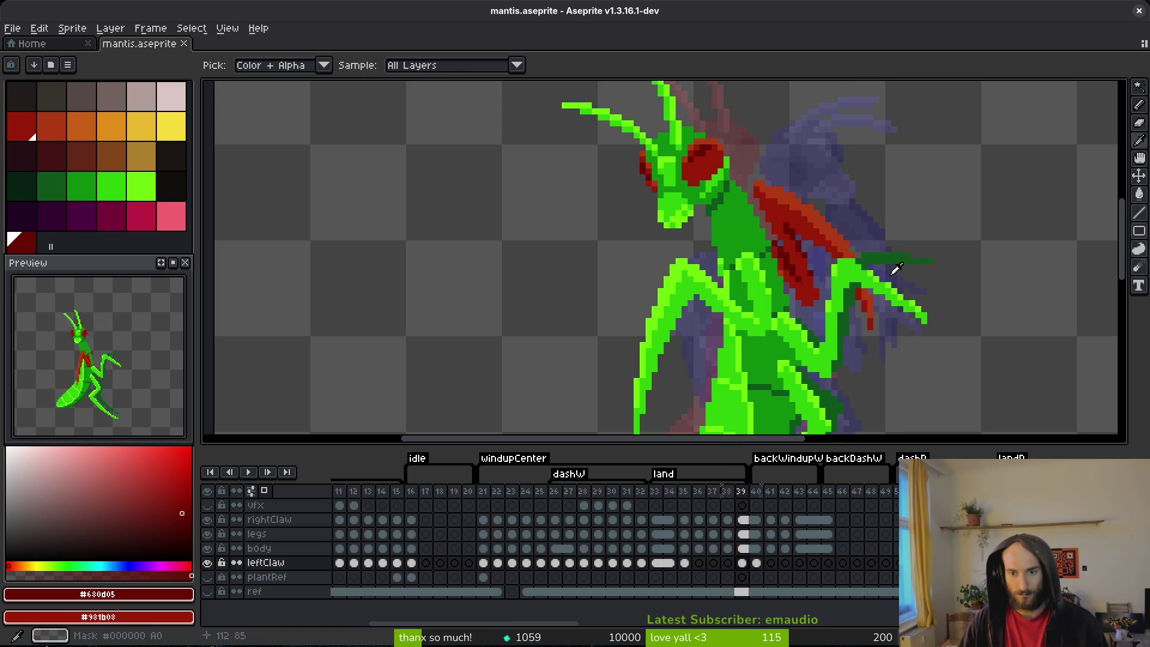
scroll(775, 264, up, 2)
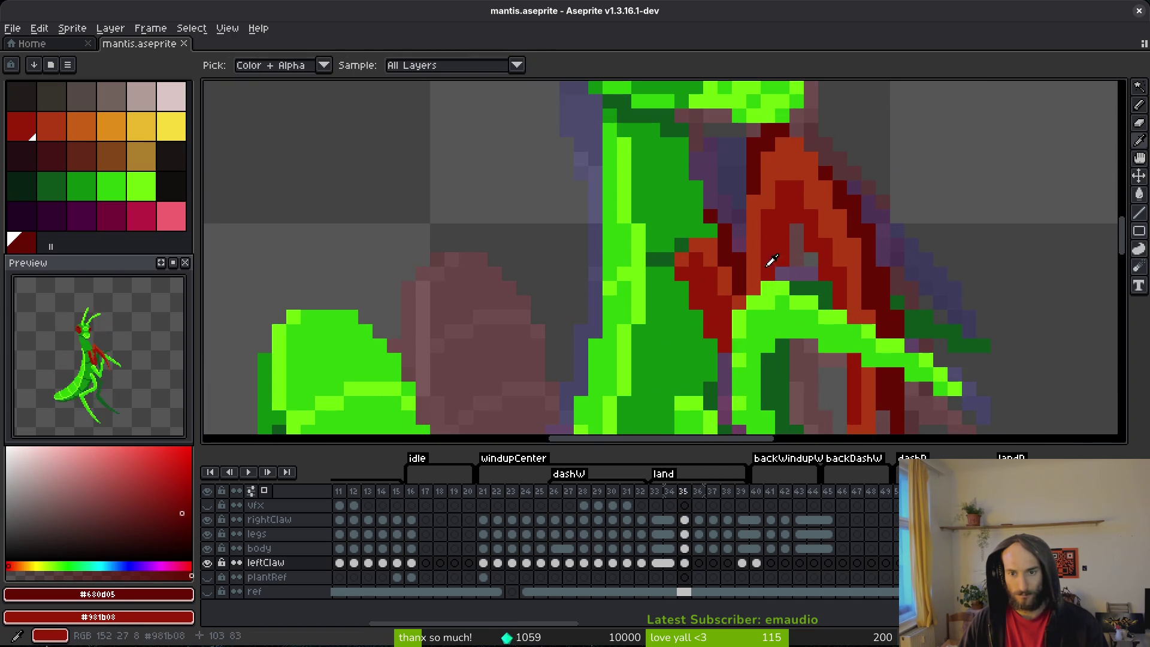
click(696, 246)
click(696, 260)
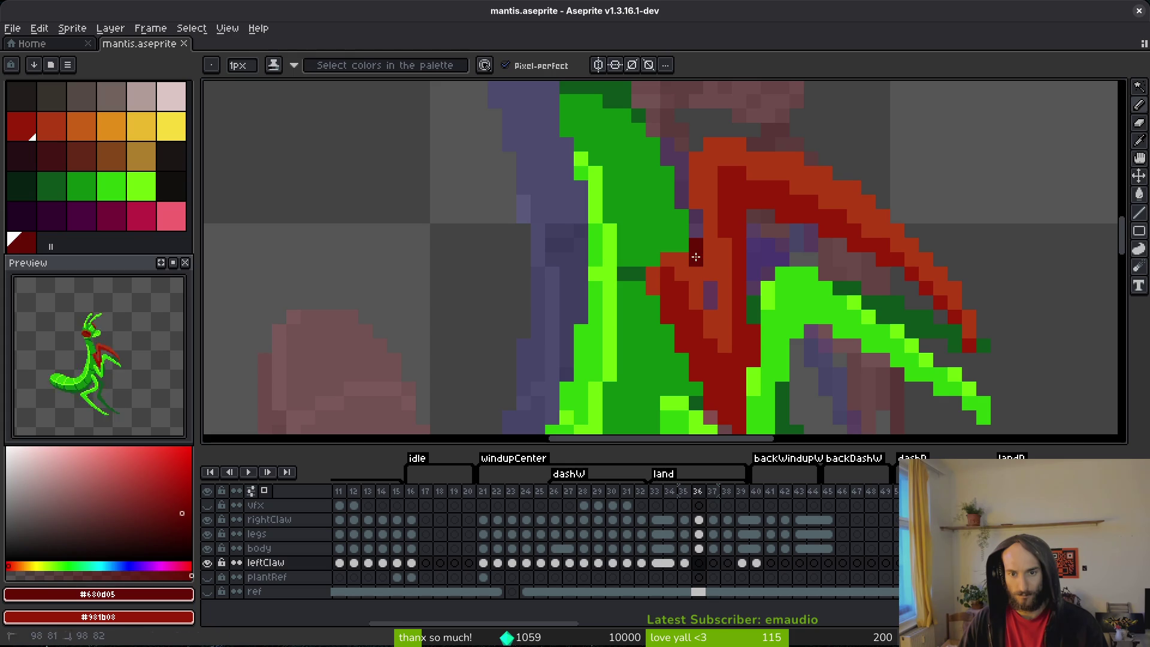
scroll(782, 231, down, 3)
- Move to frame 38 and paint its first dark red pixel on the left claw
key(alt)
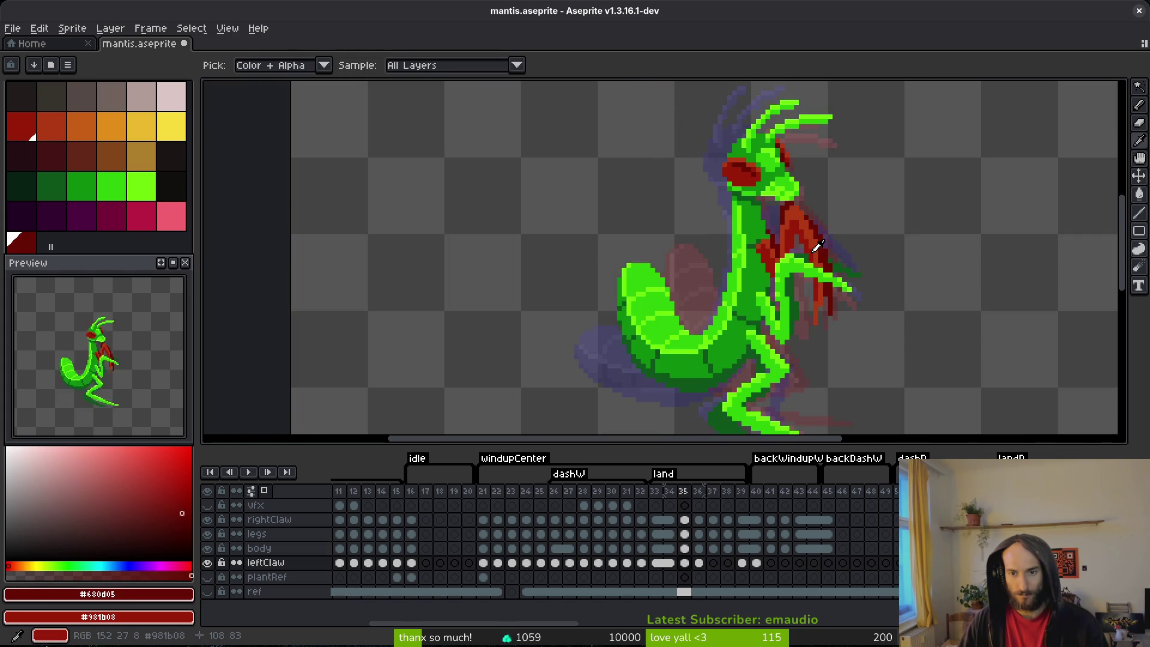
key(Right)
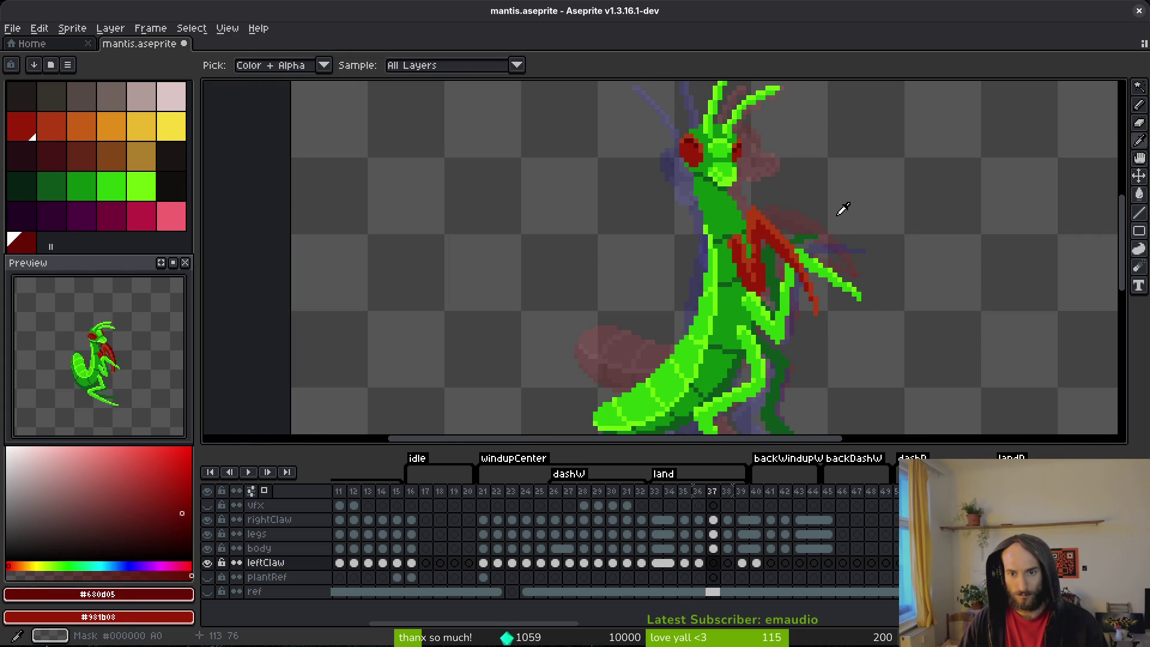
key(Right)
key(Right)
key(Left)
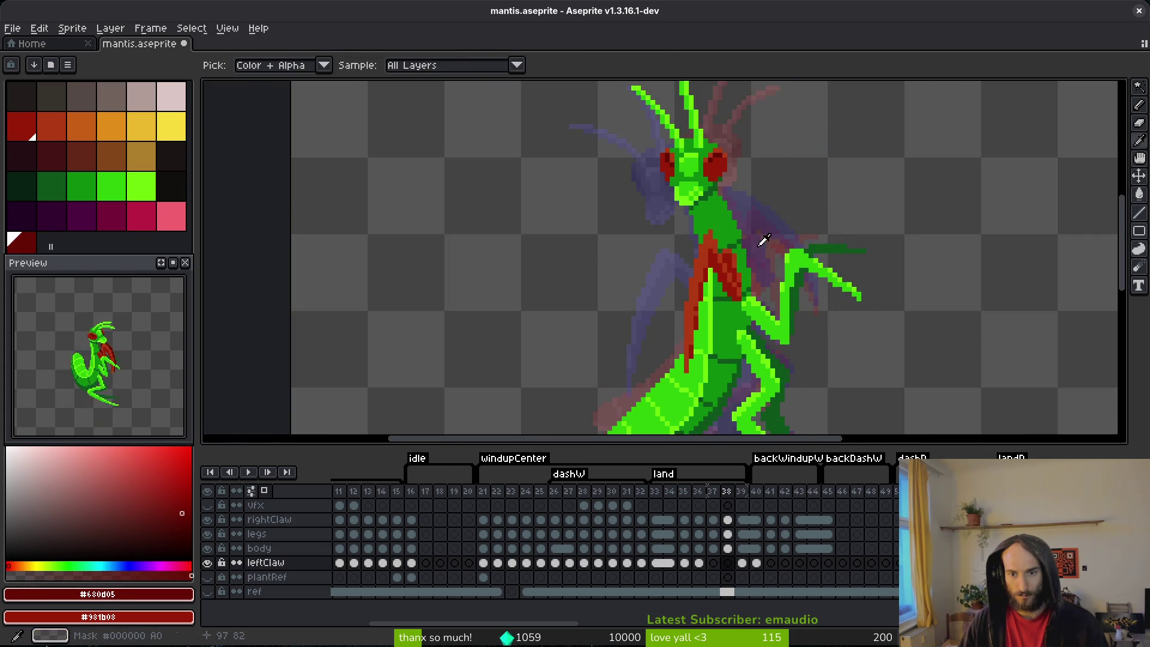
scroll(760, 242, up, 3)
key(Right)
key(Left)
click(719, 230)
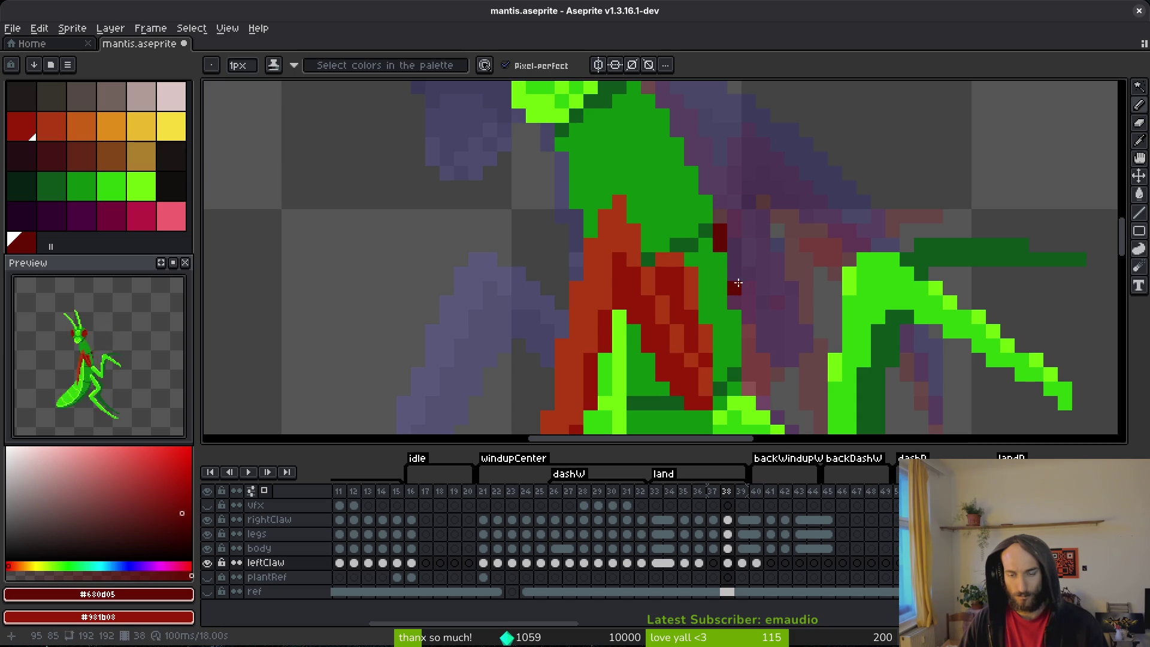
- Erase the green body pixels overlapping the claw on frame 38's body layer
click(728, 548)
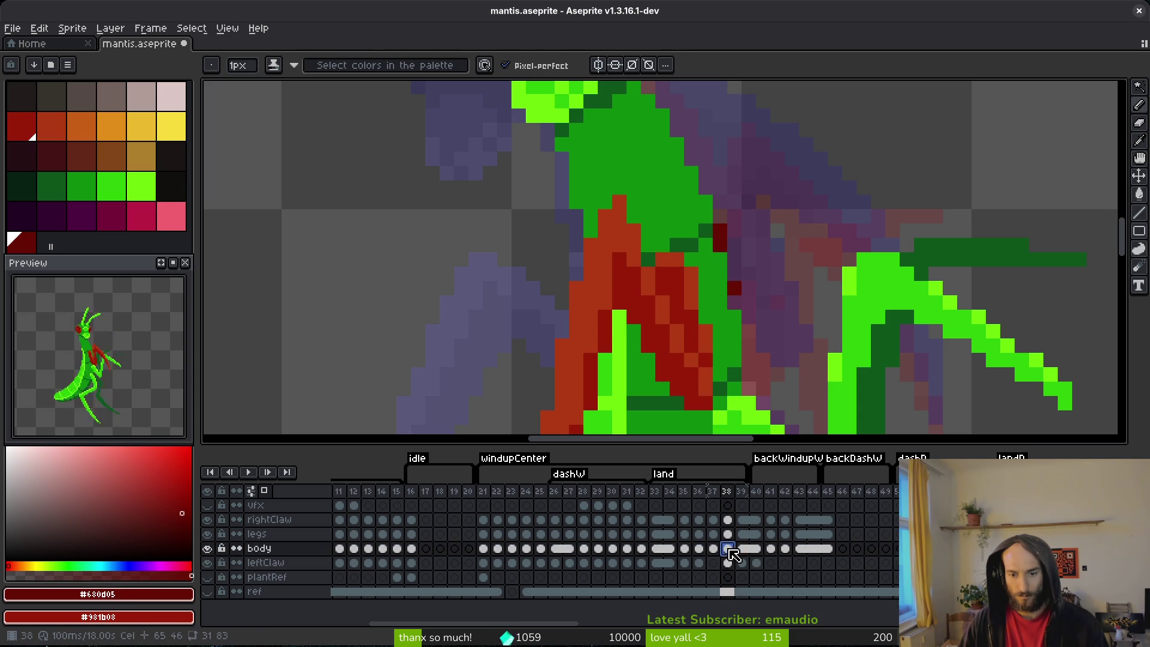
key(e)
mouse_move(718, 257)
mouse_down()
mouse_move(748, 287)
mouse_move(741, 252)
mouse_move(749, 264)
mouse_move(762, 332)
mouse_up()
click(727, 563)
key(b)
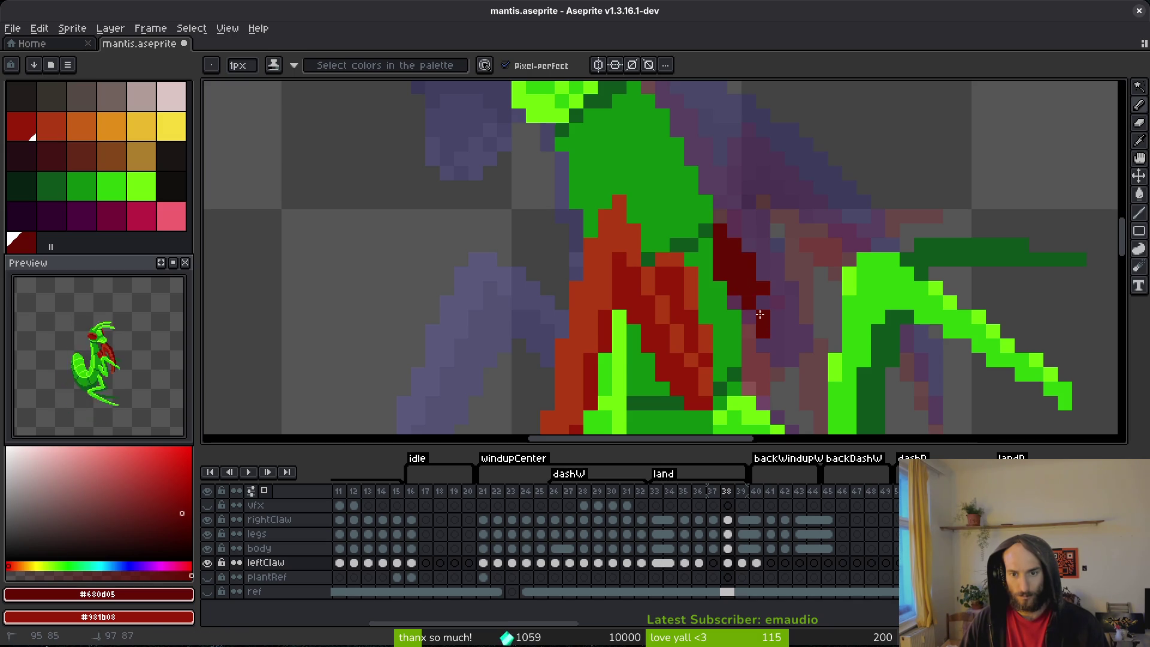
click(727, 548)
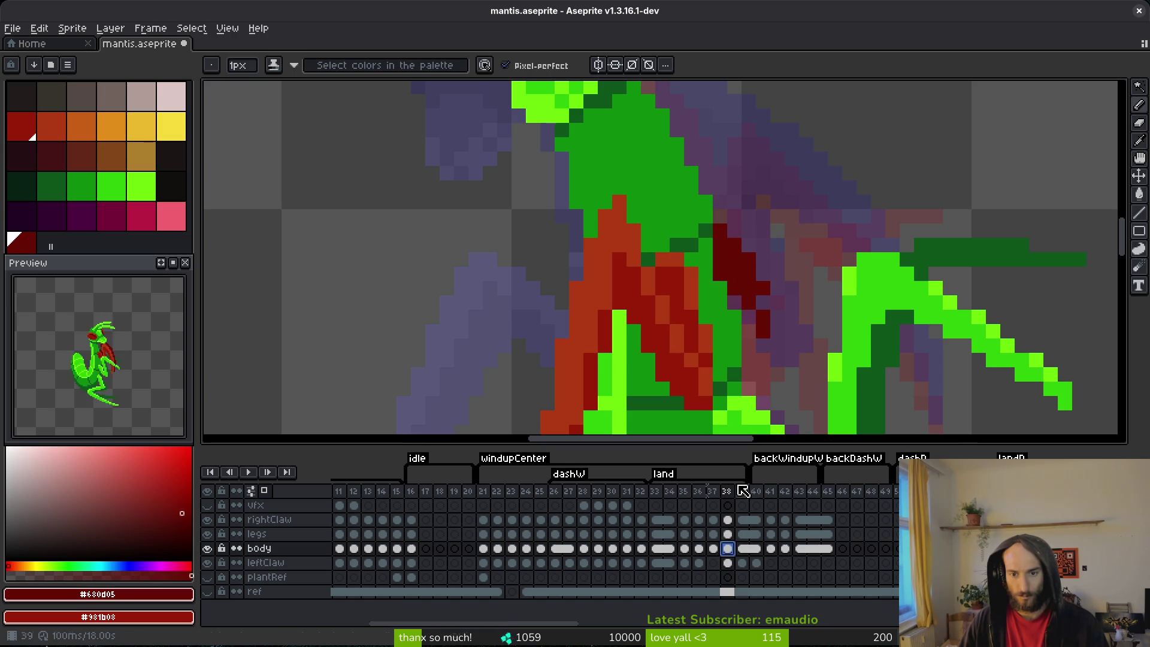
key(e)
mouse_move(705, 259)
mouse_down()
mouse_move(703, 244)
mouse_move(750, 317)
mouse_up()
- Fill the claw on the leftClaw layer with dark red, including the lower claw
click(727, 563)
click(727, 563)
key(b)
mouse_move(705, 258)
mouse_down()
mouse_move(747, 324)
mouse_move(749, 350)
mouse_up()
drag(761, 295, 764, 308)
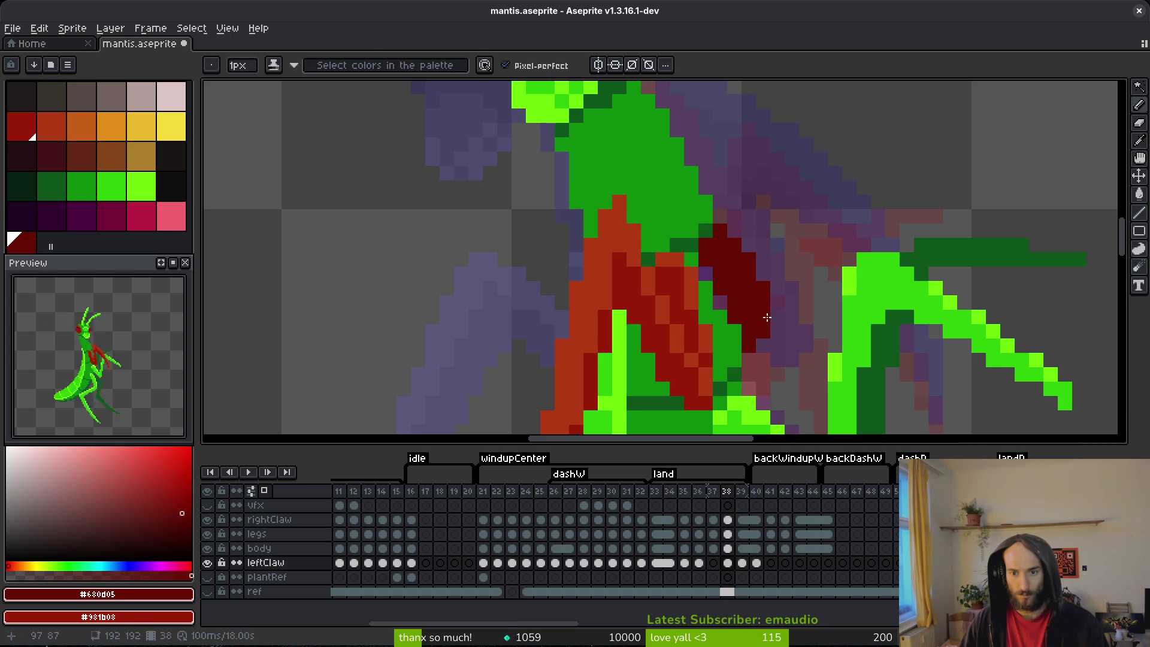
key(e)
key(b)
click(764, 287)
- Sample the green body and dark-red claw colours, then go to the leftClaw cel on frame 37
alt+click(709, 297)
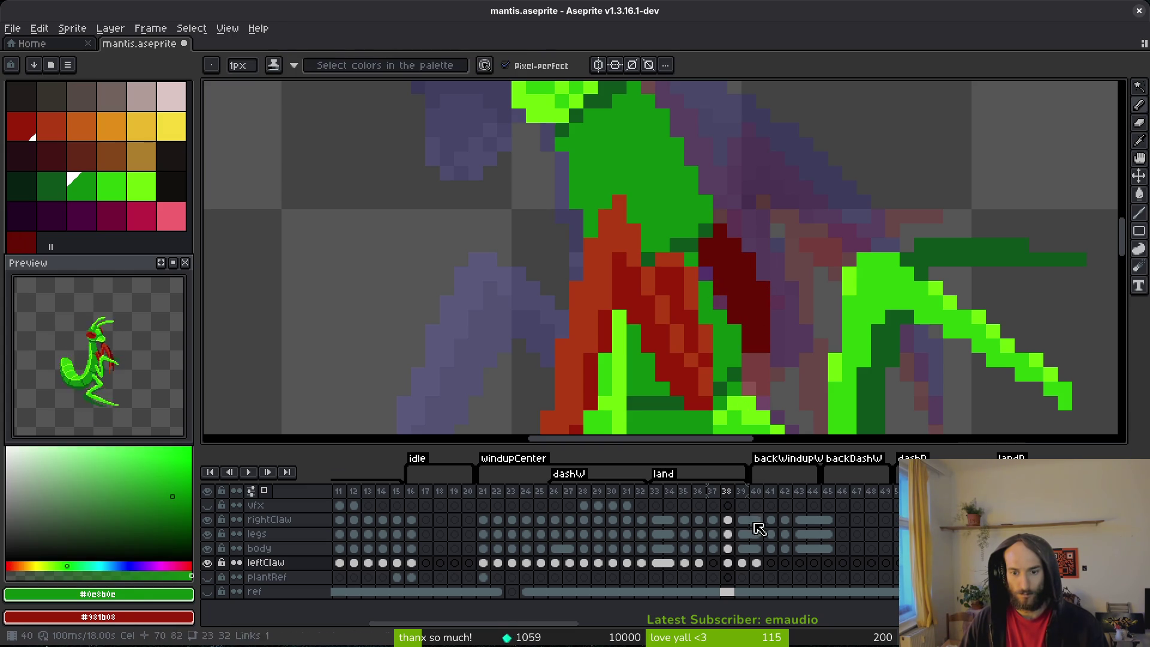
click(727, 548)
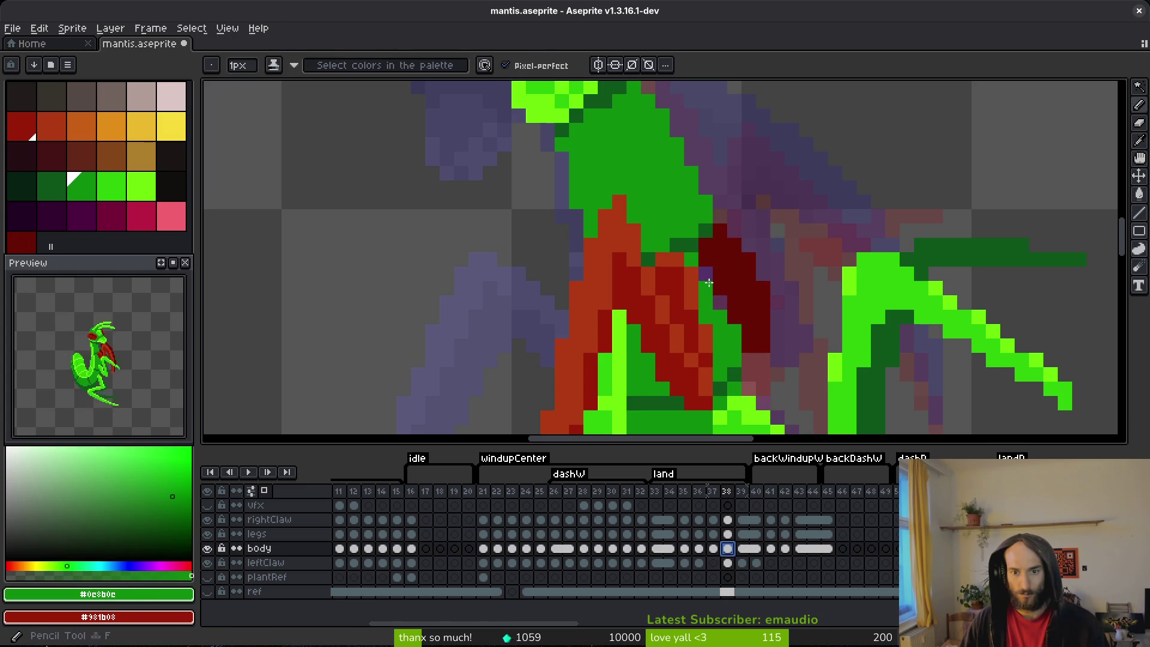
alt+click(759, 313)
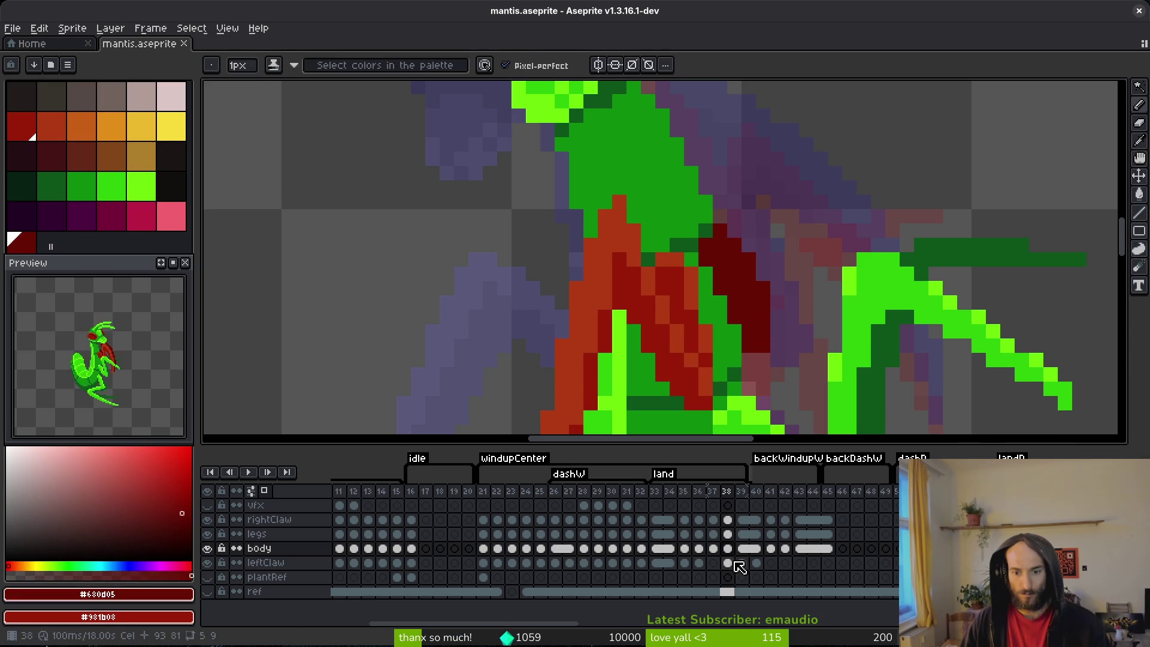
click(713, 563)
scroll(766, 270, down, 3)
key(alt)
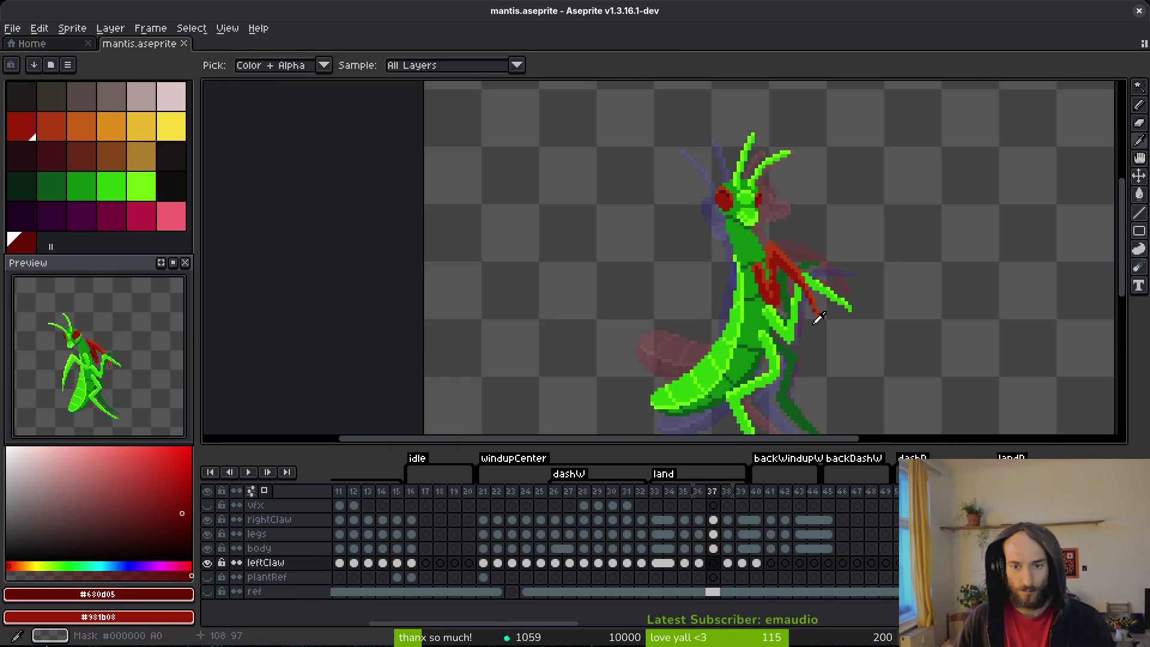
- Step between frames 37, 38 and 39 to compare the claw poses, ending on frame 38
scroll(801, 294, up, 3)
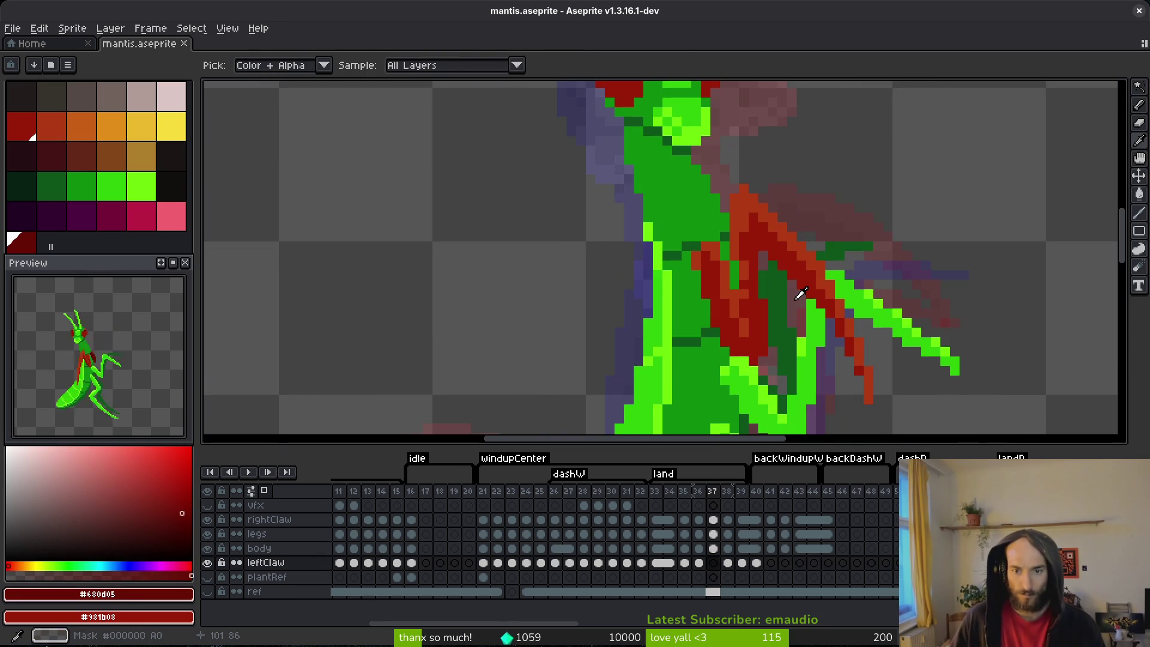
key(Right)
key(Left)
key(Right)
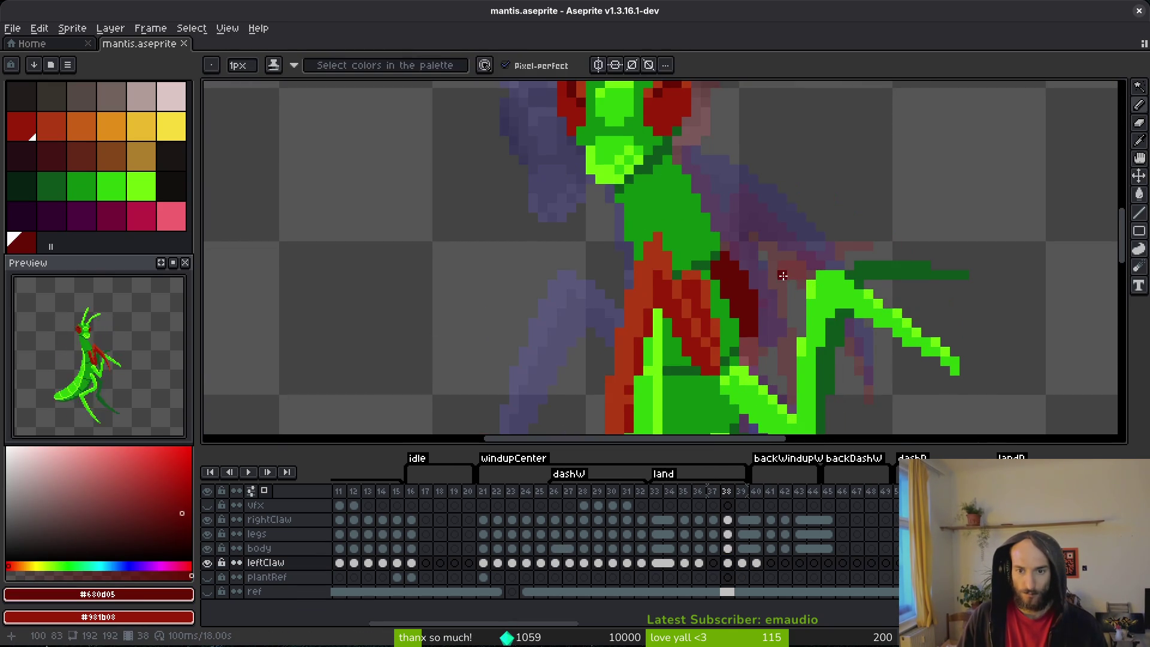
key(Right)
key(alt)
key(Left)
key(Right)
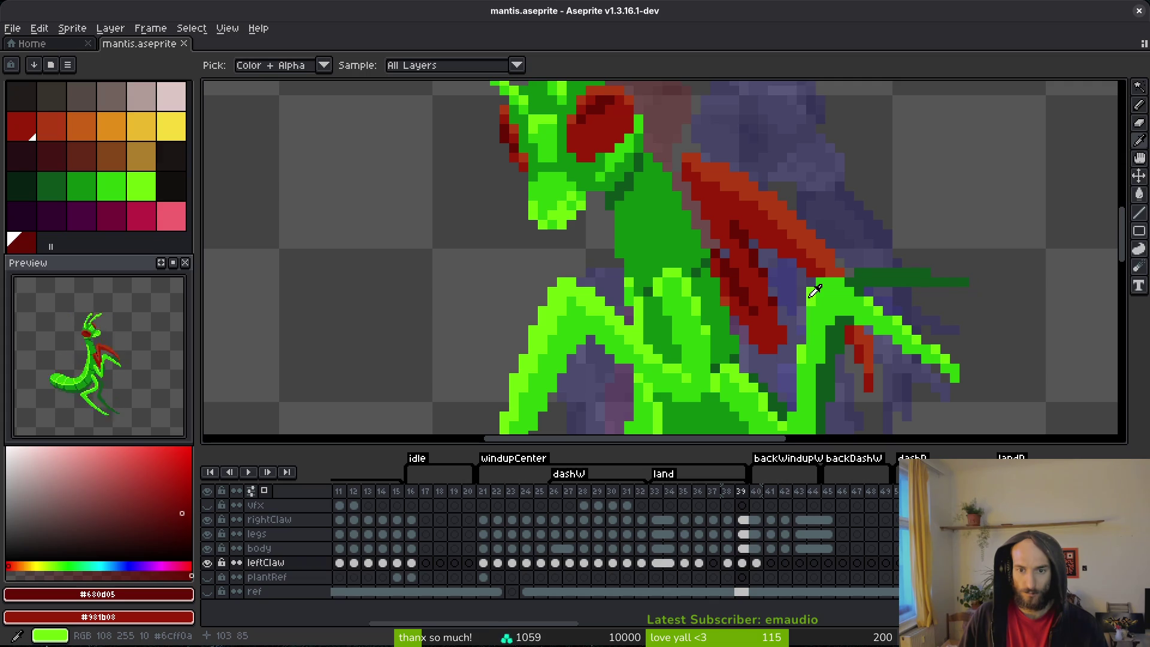
key(Left)
key(Left)
key(Right)
key(Right)
key(Left)
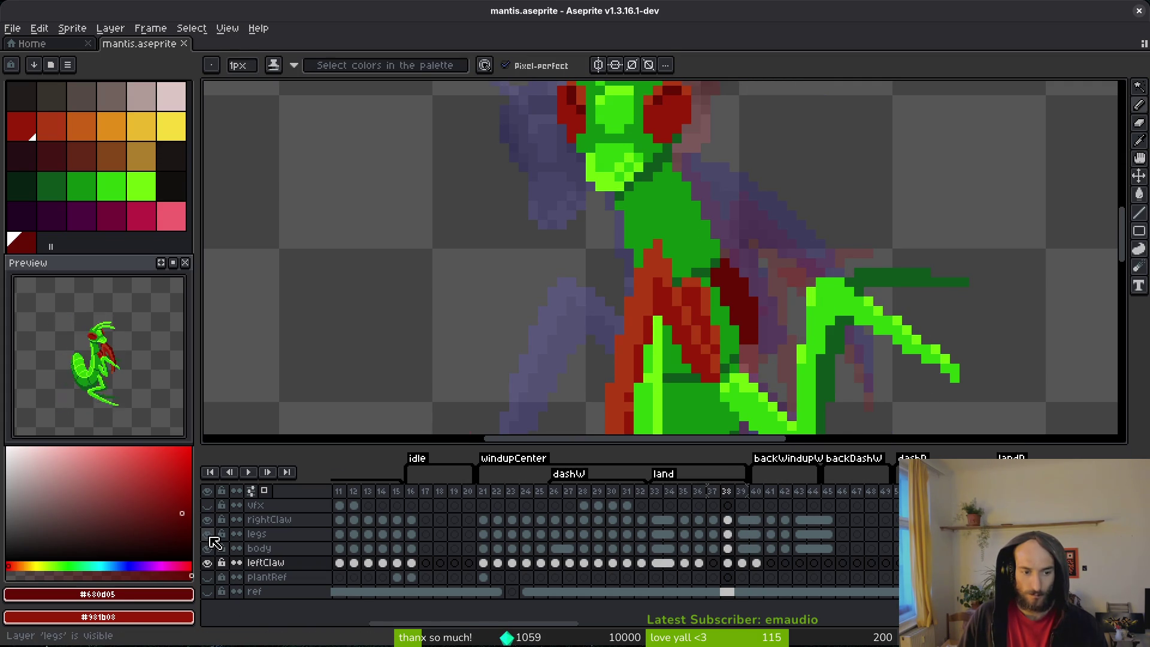
- Hide the legs and body layers and compare frames 37–39 with only the claws visible
click(206, 533)
click(207, 548)
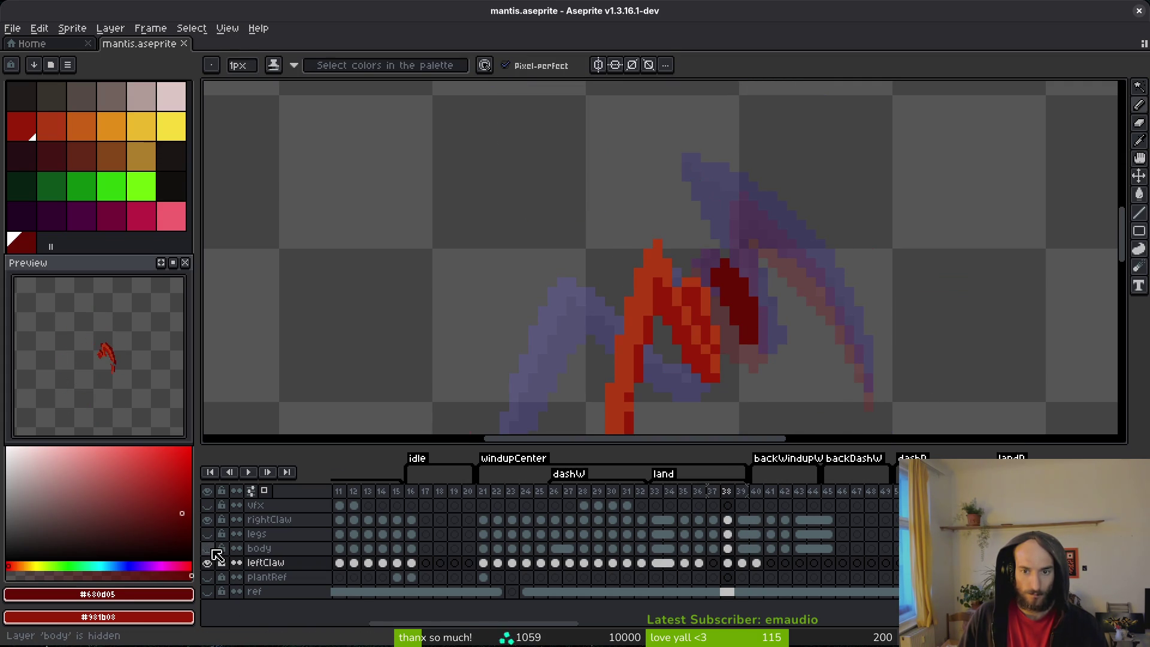
key(Left)
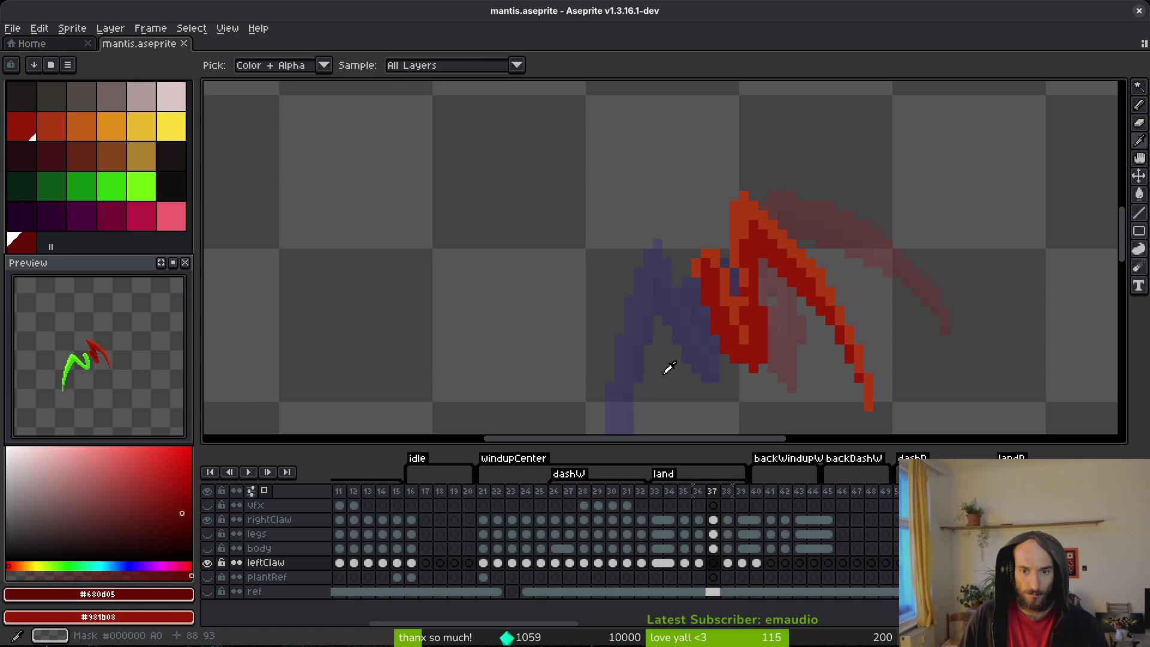
key(Right)
key(Right)
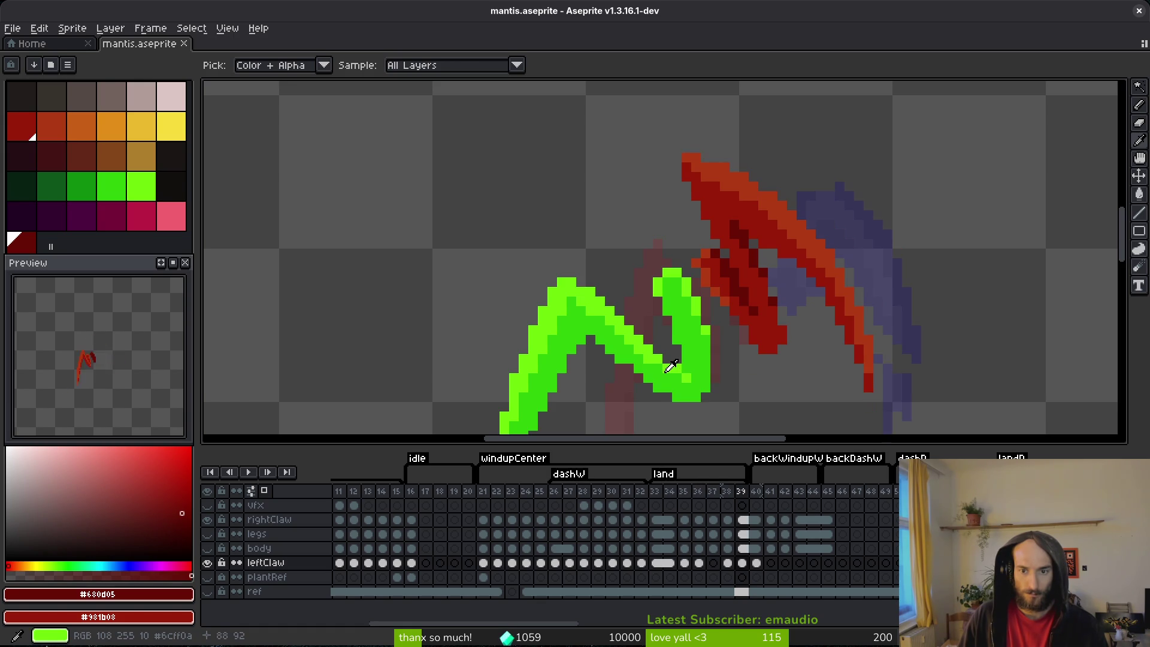
key(Left)
key(Left)
key(Right)
key(Right)
key(Left)
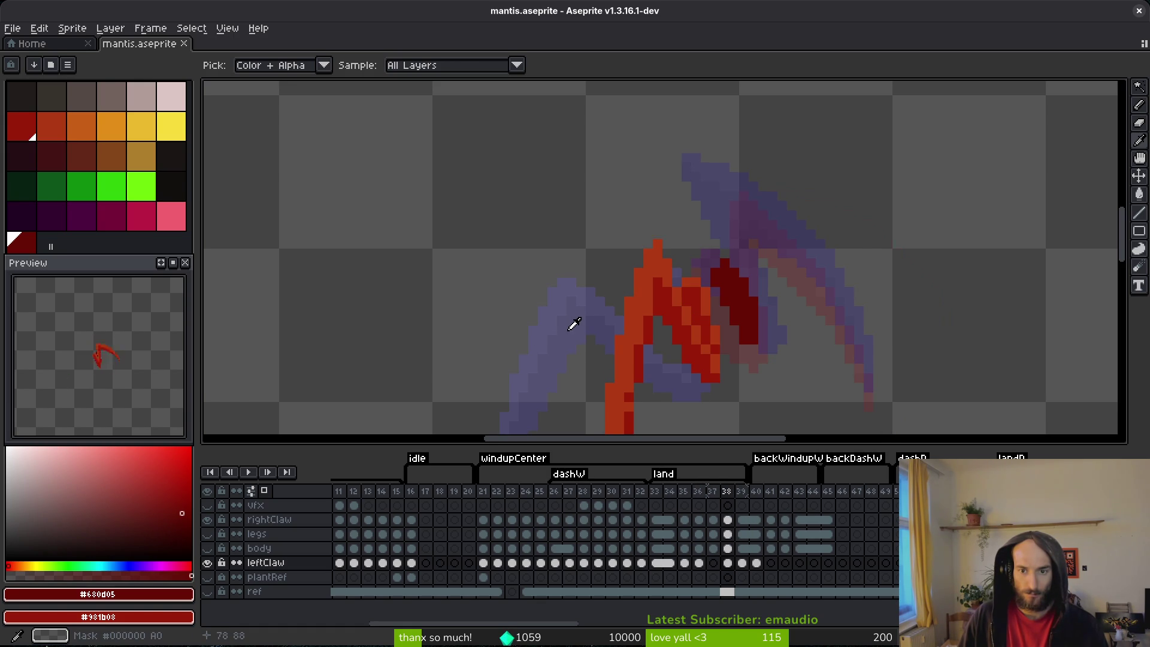
- Flick through frames 36–39 comparing claw poses, then re-show the body layer on frame 38
key(Right)
key(Right)
key(Left)
key(Left)
key(Right)
key(Left)
key(Right)
key(Left)
key(Left)
key(Left)
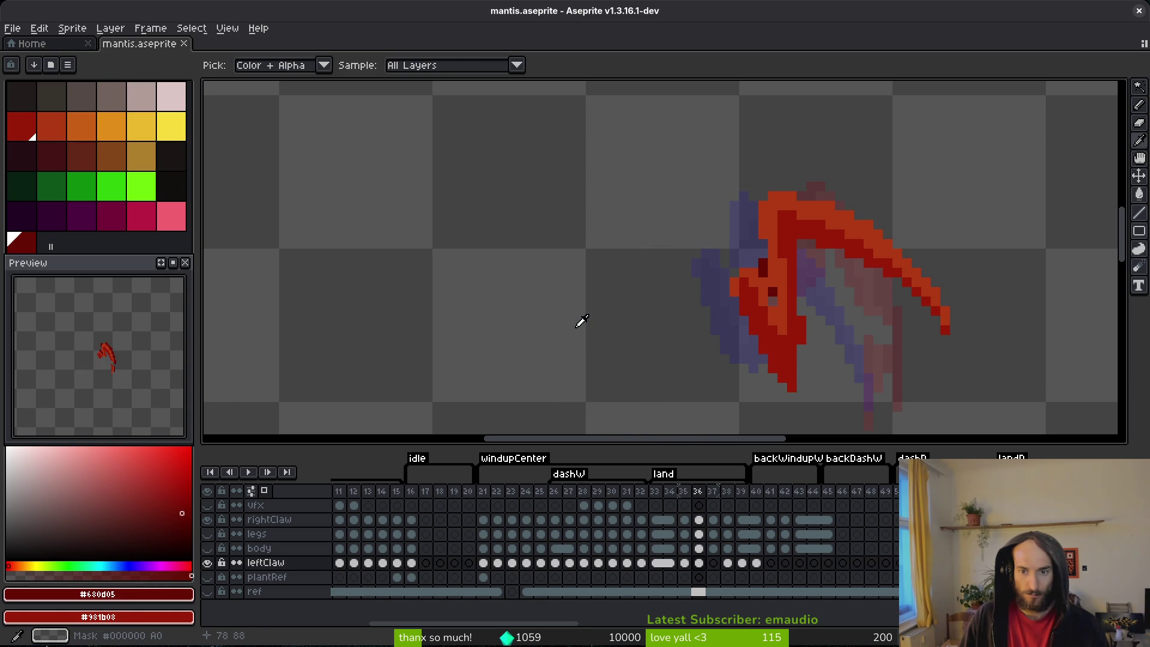
key(Right)
key(Right)
key(Right)
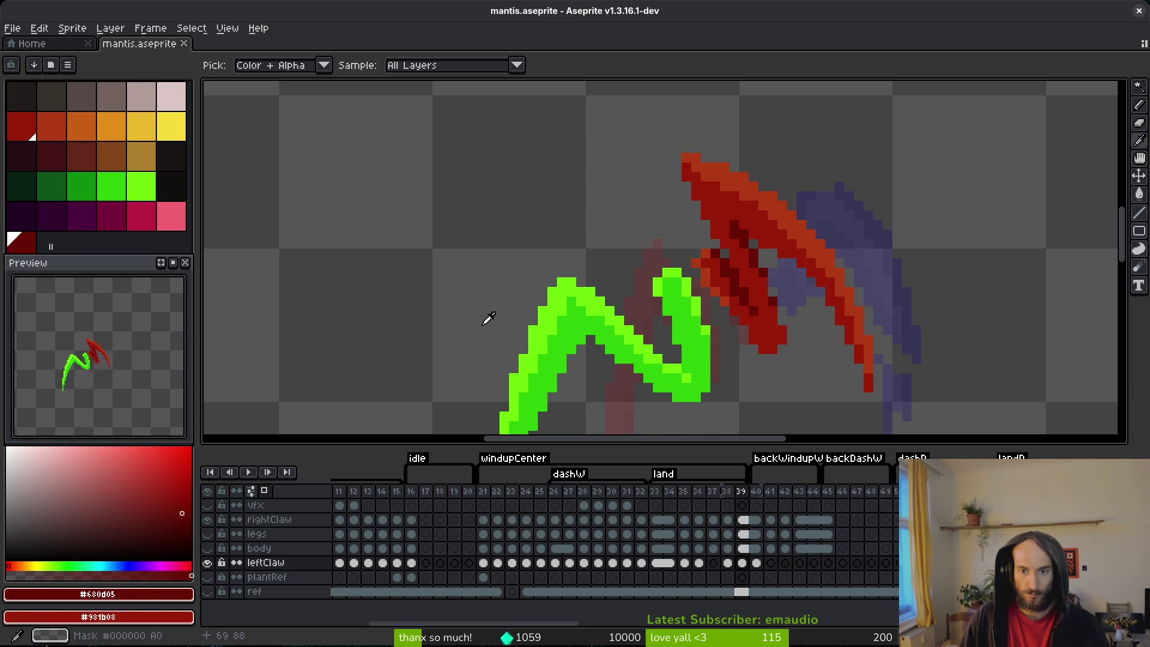
click(207, 548)
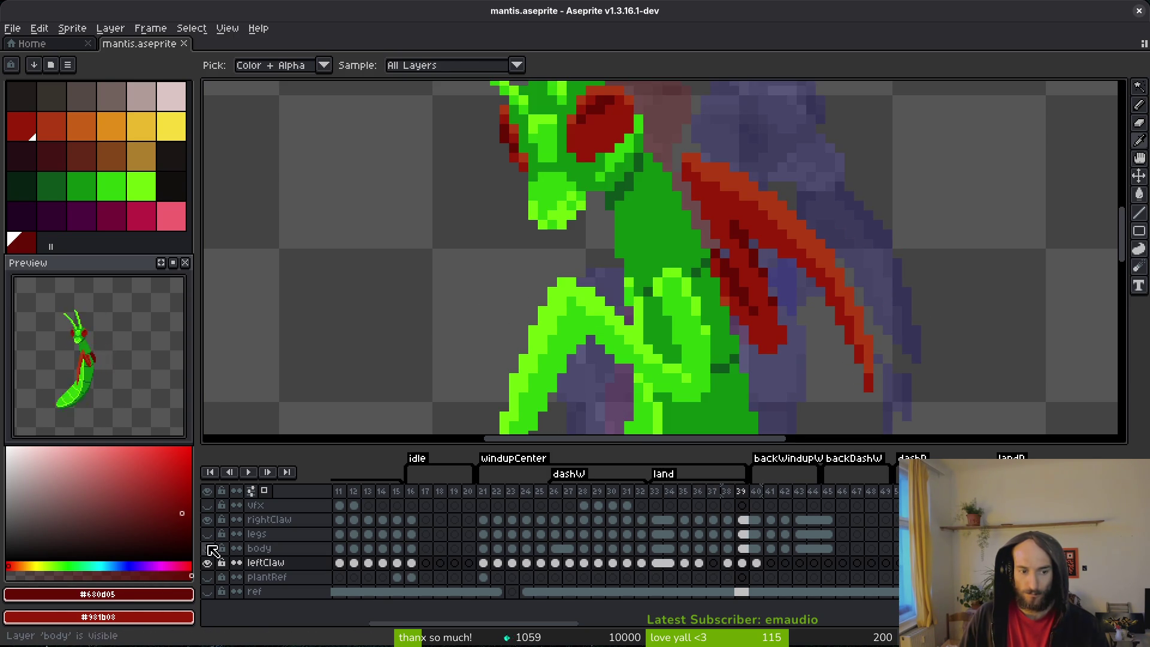
key(Left)
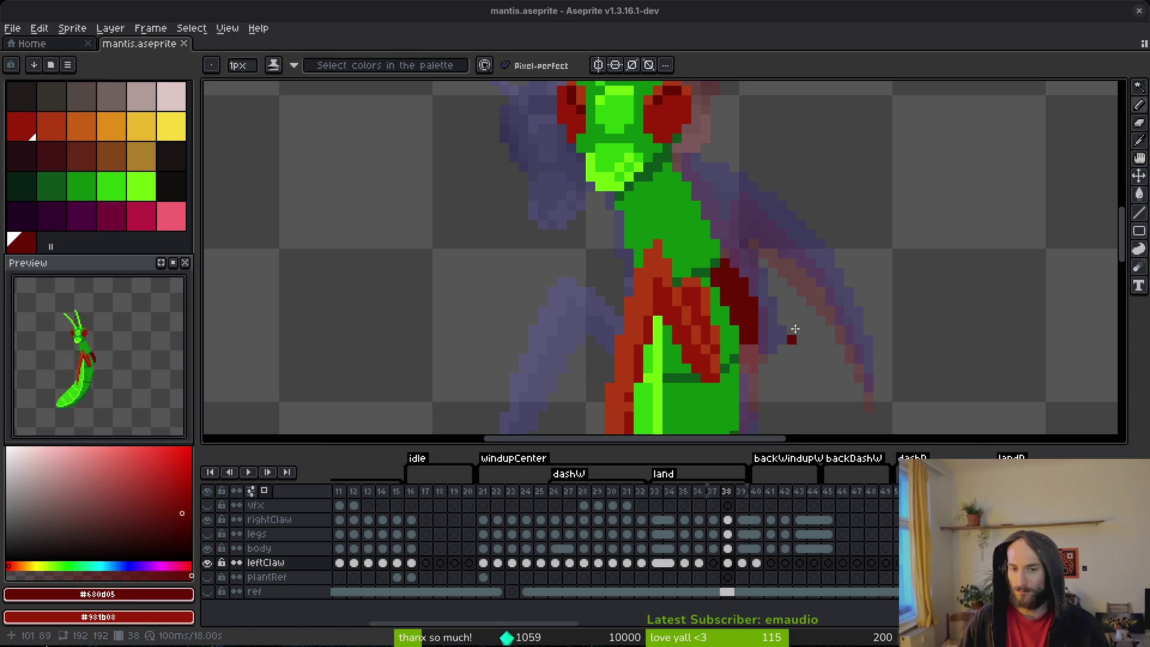
- Draw a dark-red line down the claw on frame 38, checking it against frame 39
scroll(760, 310, down, 2)
scroll(765, 303, up, 2)
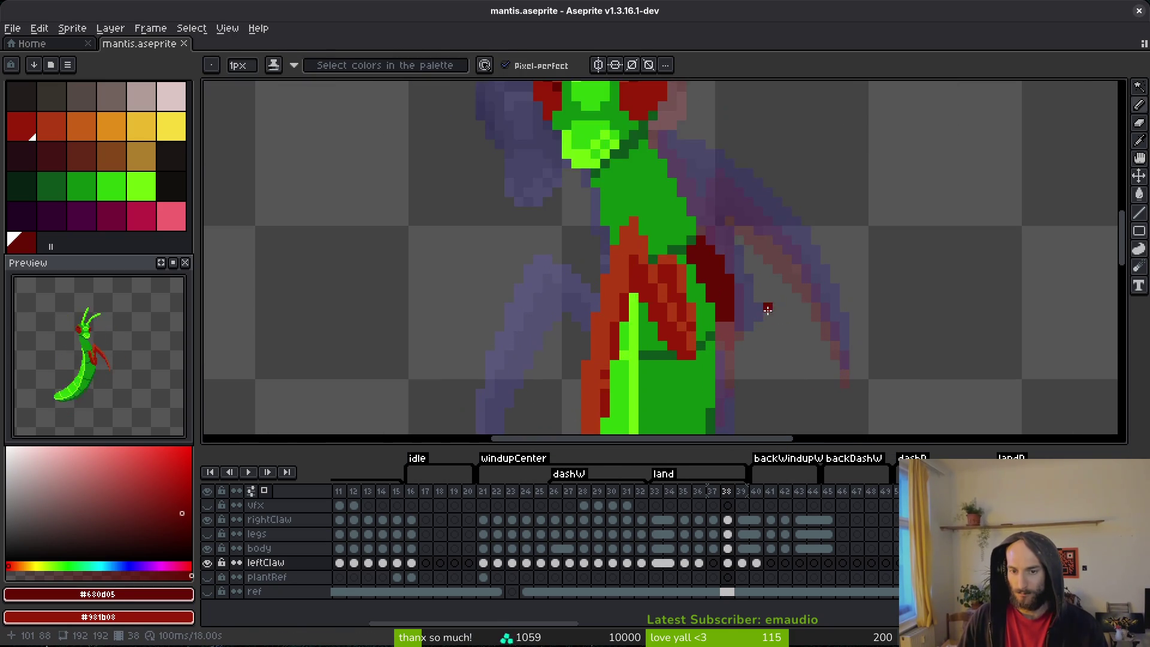
key(alt)
key(Left)
key(Right)
key(Right)
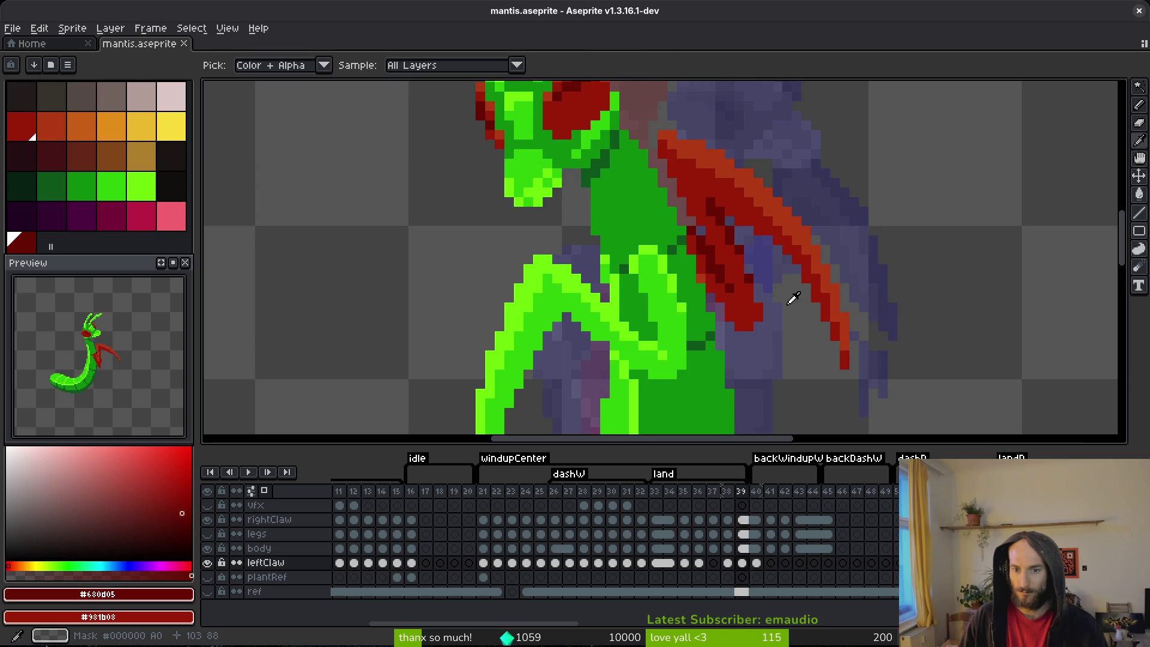
key(Left)
key(Right)
key(Left)
mouse_move(711, 189)
mouse_down()
mouse_move(708, 175)
mouse_move(732, 277)
mouse_up()
key(Right)
key(Left)
key(Right)
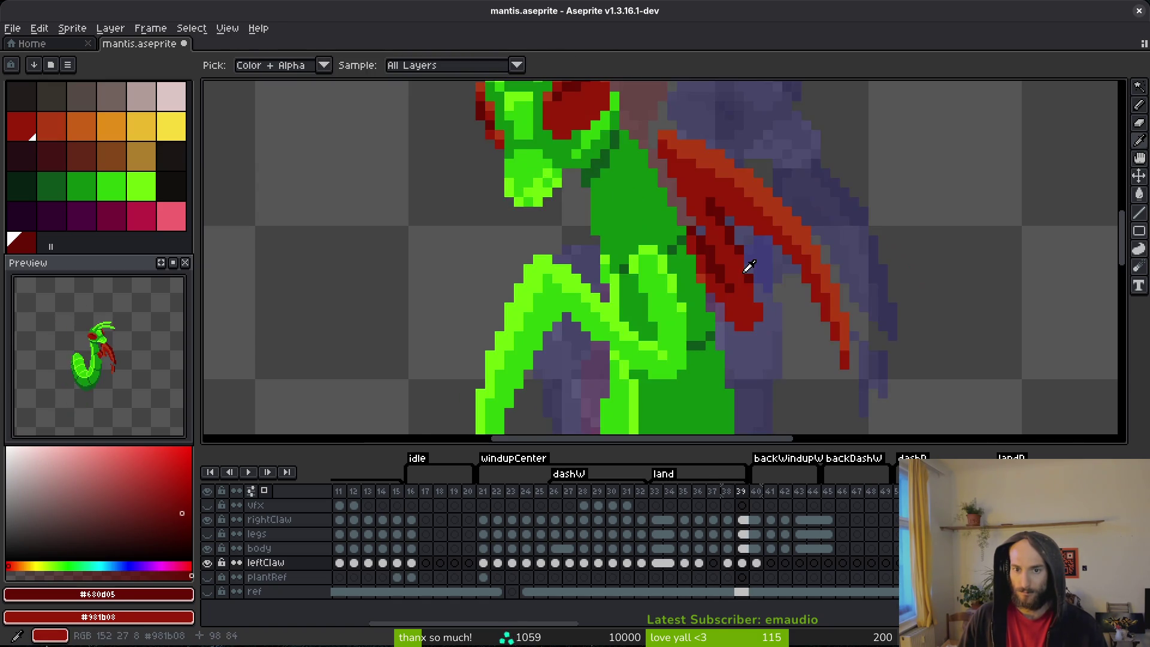
key(Left)
- Add dark-red strokes along the claw top and its diagonal edge
drag(716, 179, 751, 194)
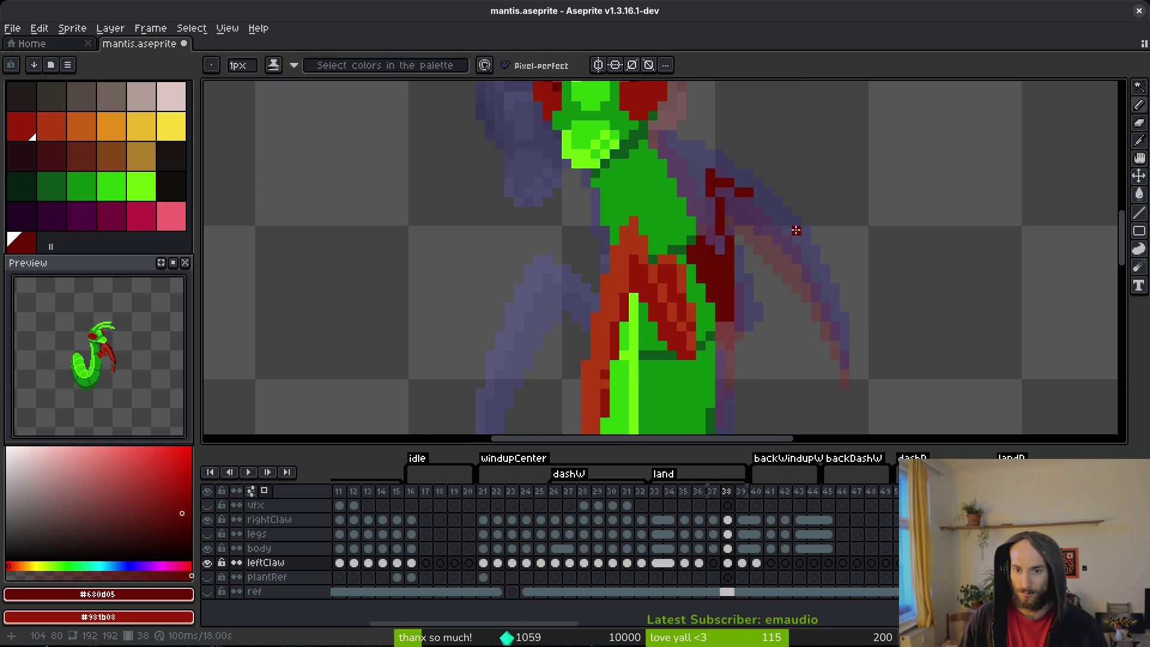
key(Return)
key(Return)
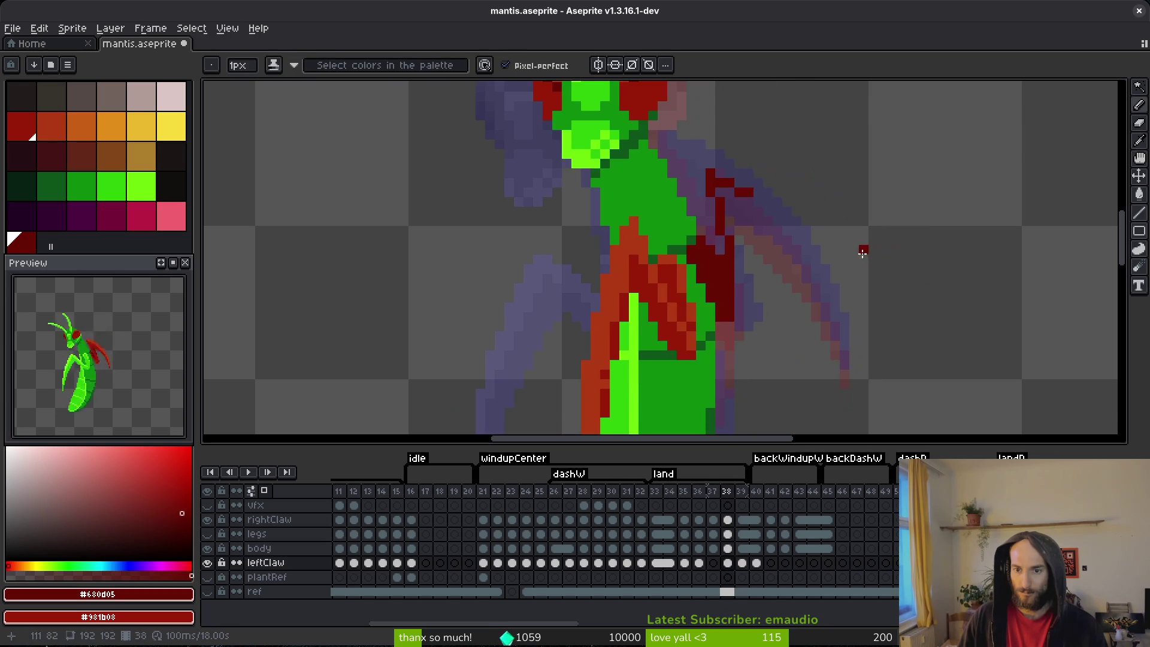
mouse_move(717, 174)
mouse_down()
mouse_move(782, 211)
mouse_move(835, 289)
mouse_move(854, 360)
mouse_move(742, 221)
mouse_up()
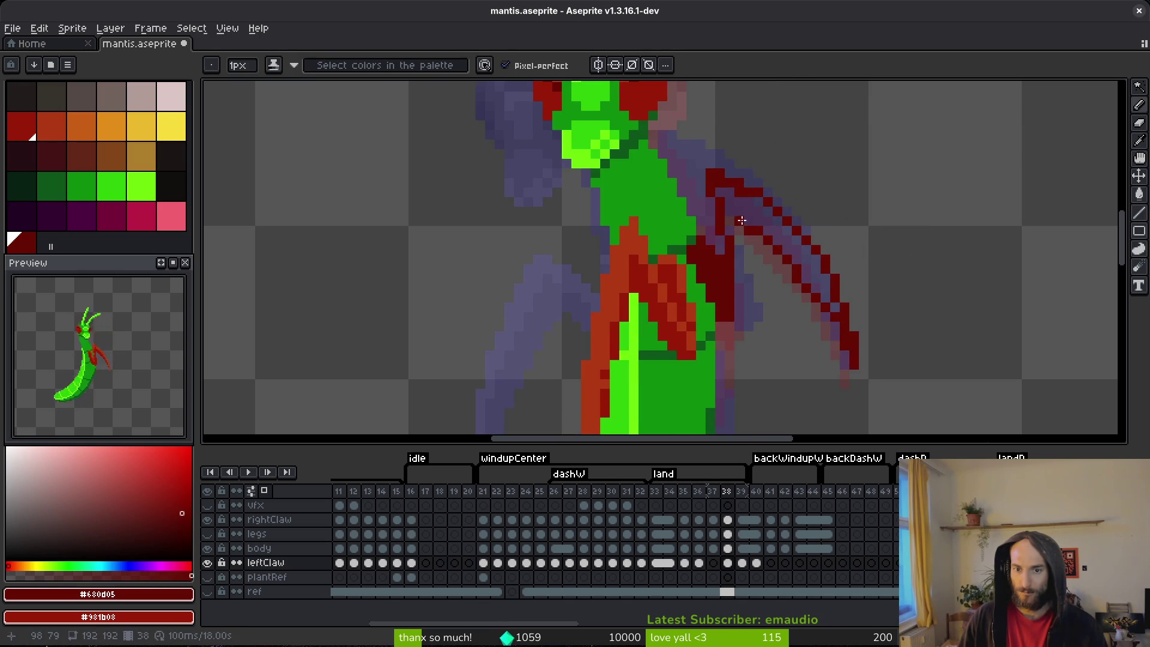
key(ctrl+z)
key(ctrl+y)
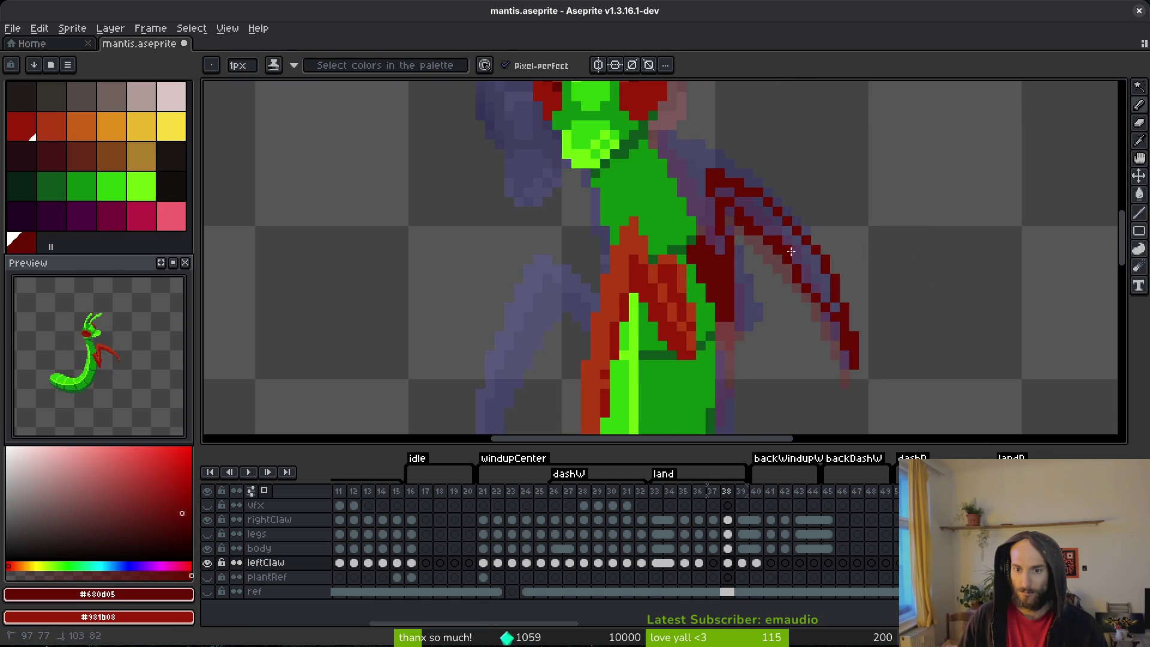
- Thicken the claw's upper diagonal in dark red and save mantis.aseprite
key(e)
key(b)
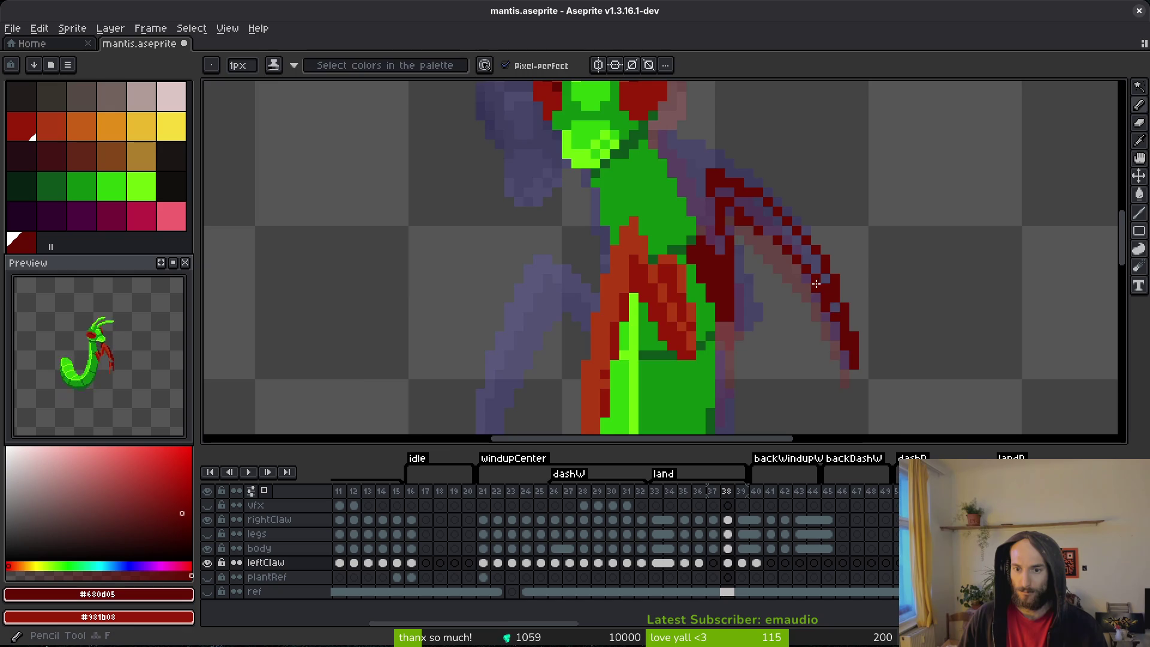
scroll(772, 234, up, 1)
mouse_move(761, 207)
mouse_down()
mouse_move(718, 157)
mouse_move(644, 138)
mouse_up()
mouse_move(722, 138)
mouse_down()
mouse_move(818, 234)
mouse_move(655, 108)
mouse_move(688, 116)
mouse_up()
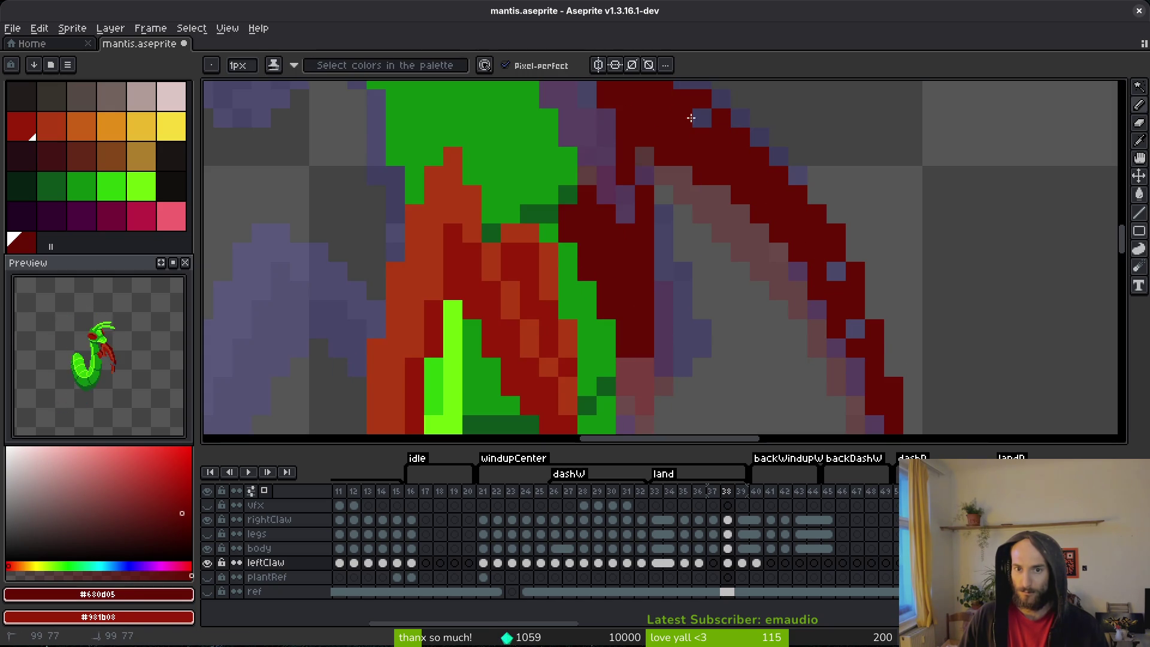
key(ctrl+s)
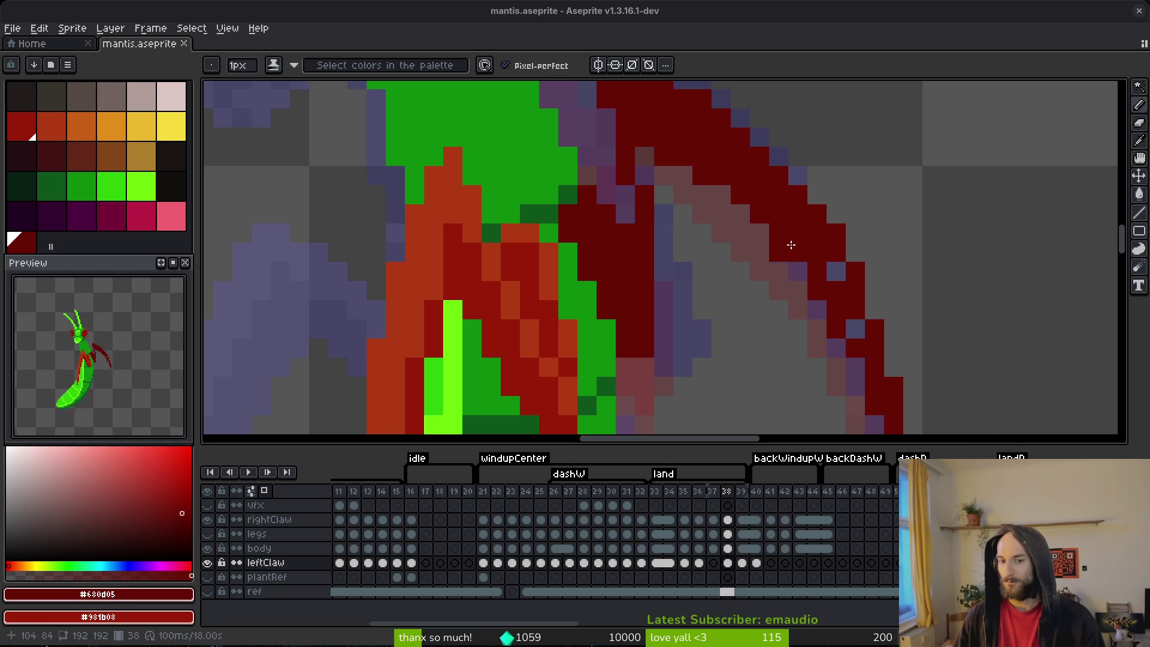
- Paint a dark-red pixel on the claw edge to cover a leftover purple gap
click(856, 329)
- Paint dark-red pixels in columns down the left claw's edge on frame 38
click(856, 368)
scroll(892, 365, down, 5)
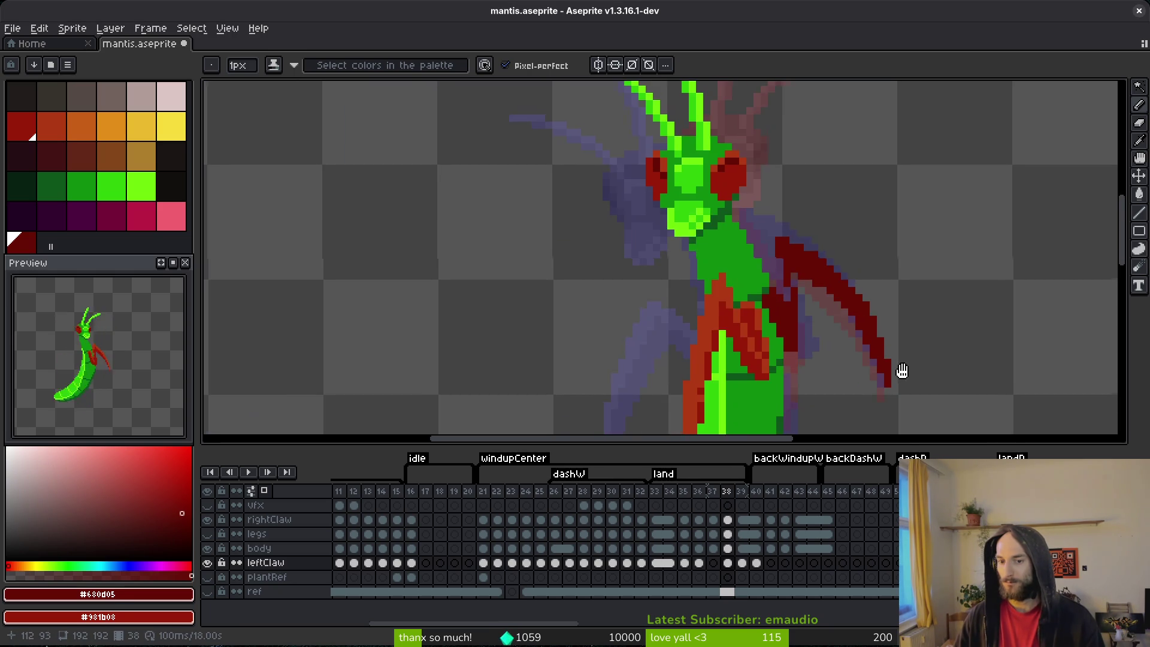
scroll(773, 329, up, 6)
drag(647, 216, 673, 291)
scroll(683, 240, down, 3)
drag(677, 243, 677, 393)
scroll(706, 311, down, 1)
scroll(727, 288, down, 3)
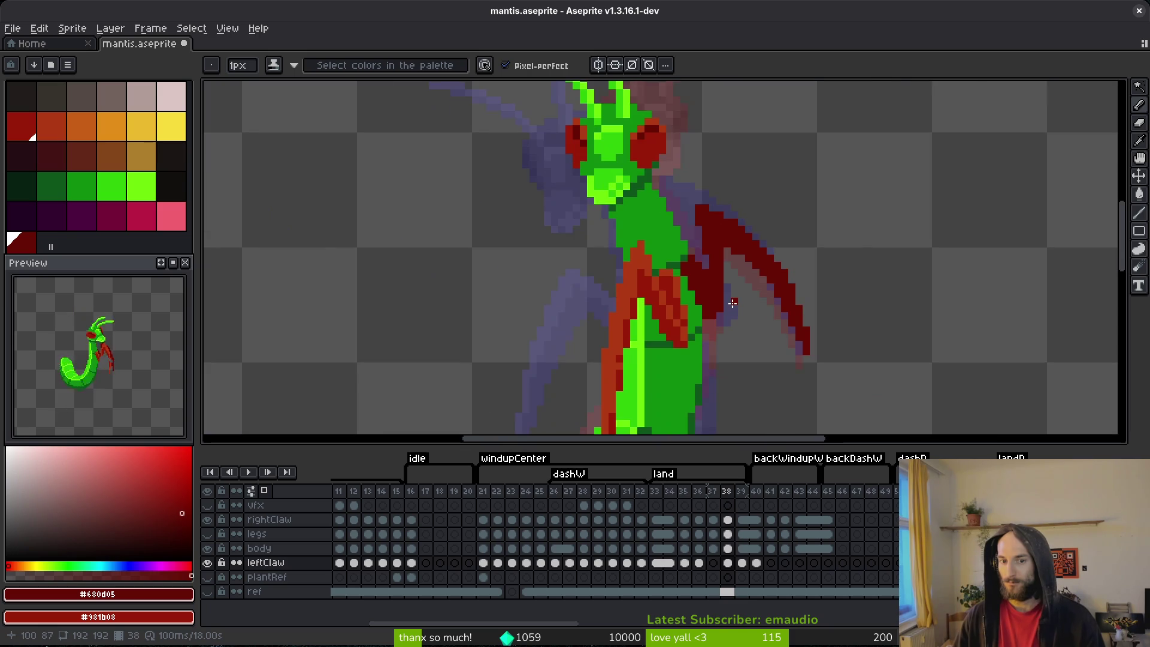
scroll(718, 264, up, 3)
drag(716, 263, 704, 424)
scroll(704, 423, down, 1)
mouse_move(719, 303)
mouse_down()
mouse_move(673, 365)
mouse_move(695, 383)
mouse_move(711, 352)
mouse_move(685, 387)
mouse_move(660, 380)
mouse_up()
scroll(659, 380, down, 3)
scroll(698, 212, up, 3)
- Undo back to the saved state and save mantis.aseprite
key(e)
key(ctrl+s)
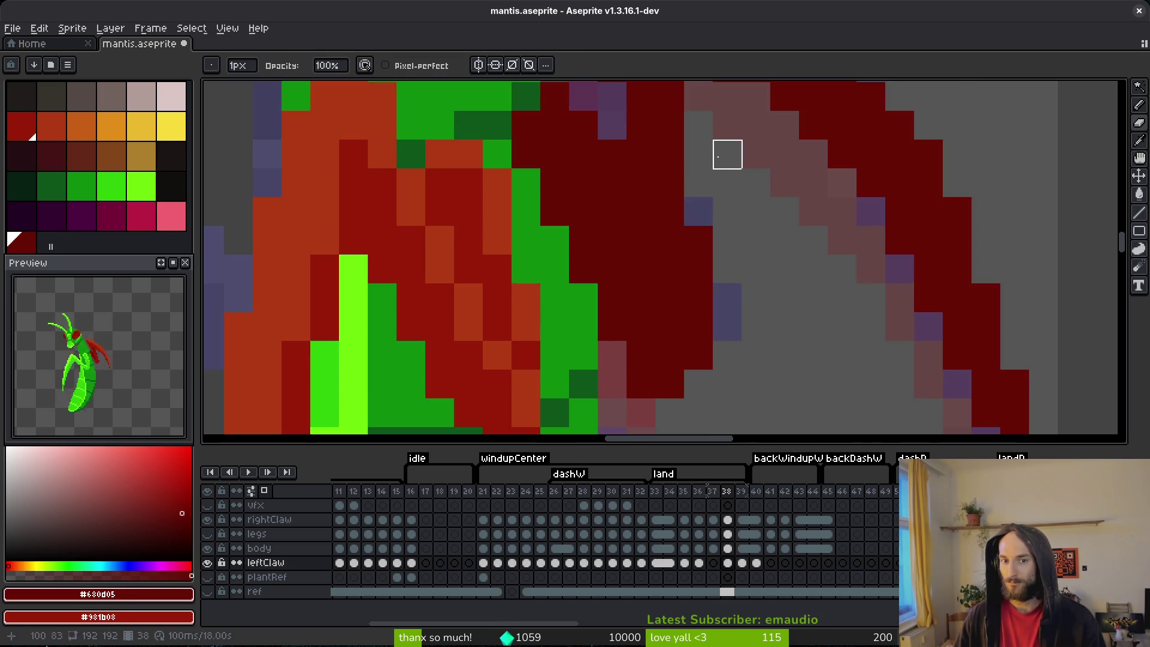
scroll(698, 206, down, 3)
key(f)
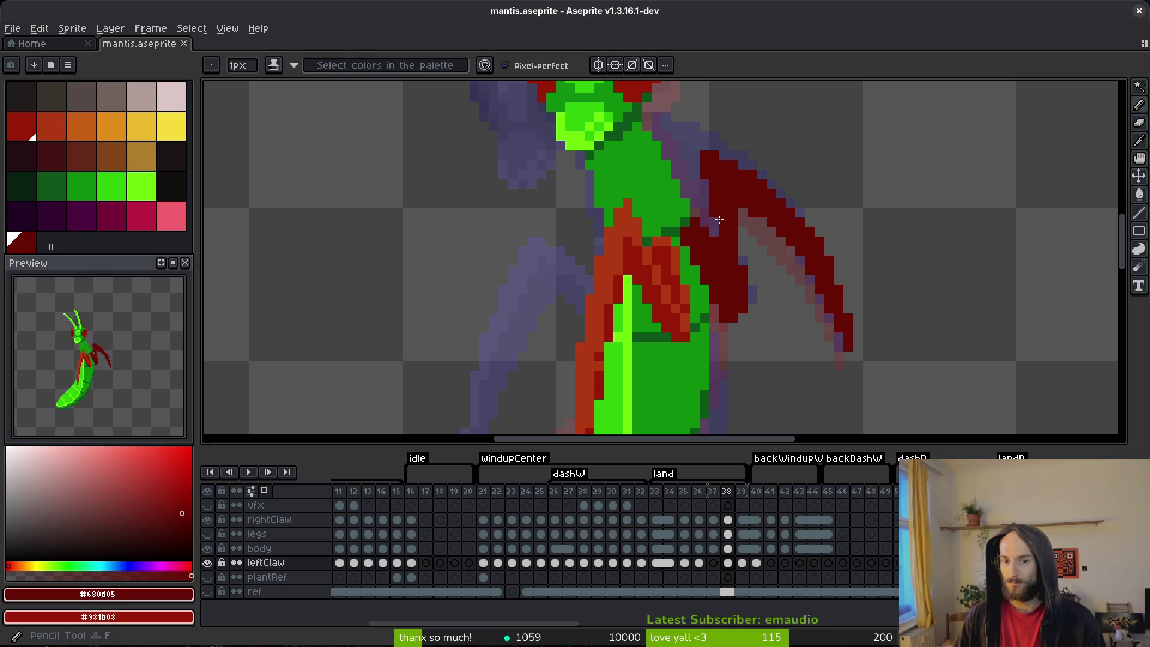
scroll(710, 221, down, 3)
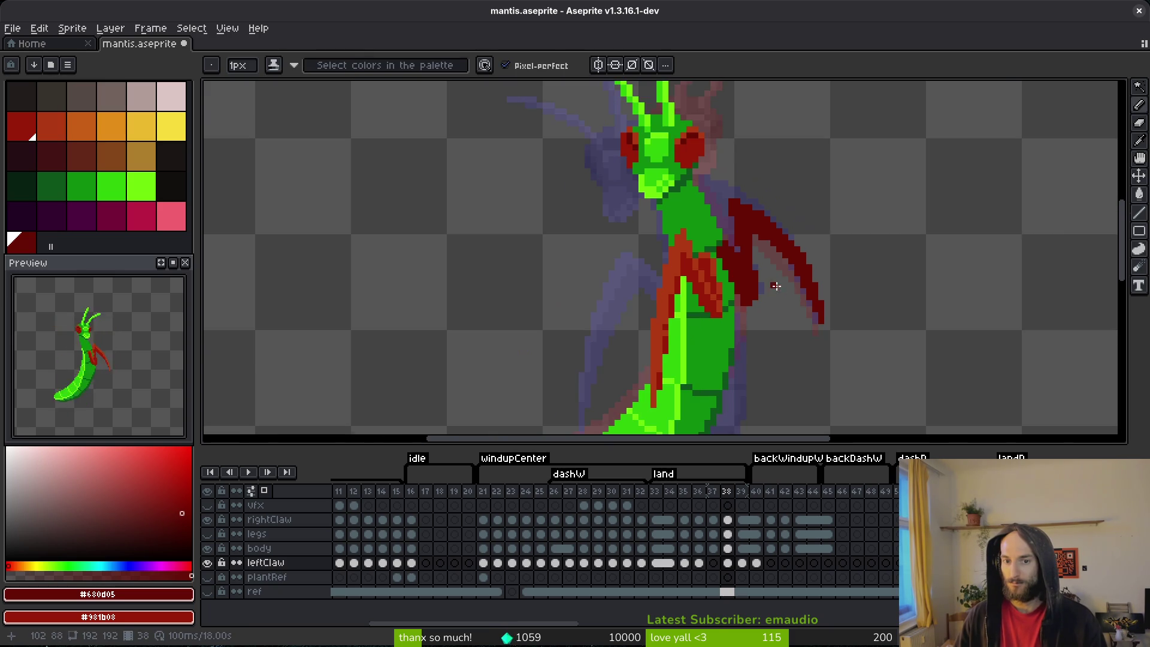
key(ctrl+s)
scroll(837, 258, up, 4)
key(e)
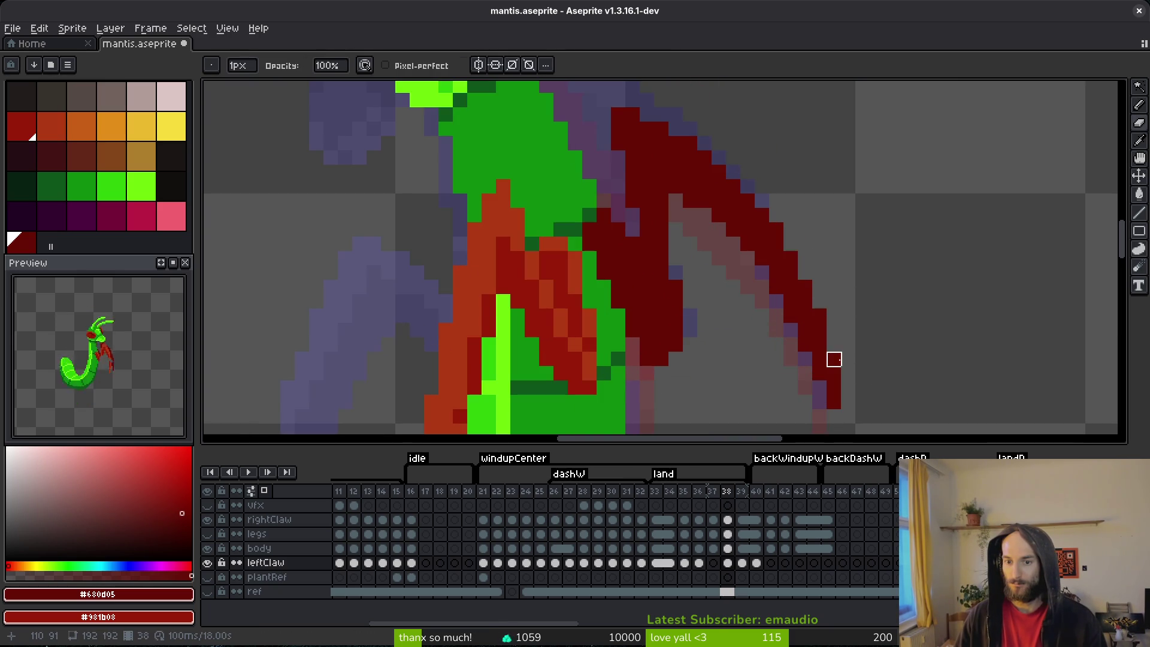
key(ctrl+z)
key(b)
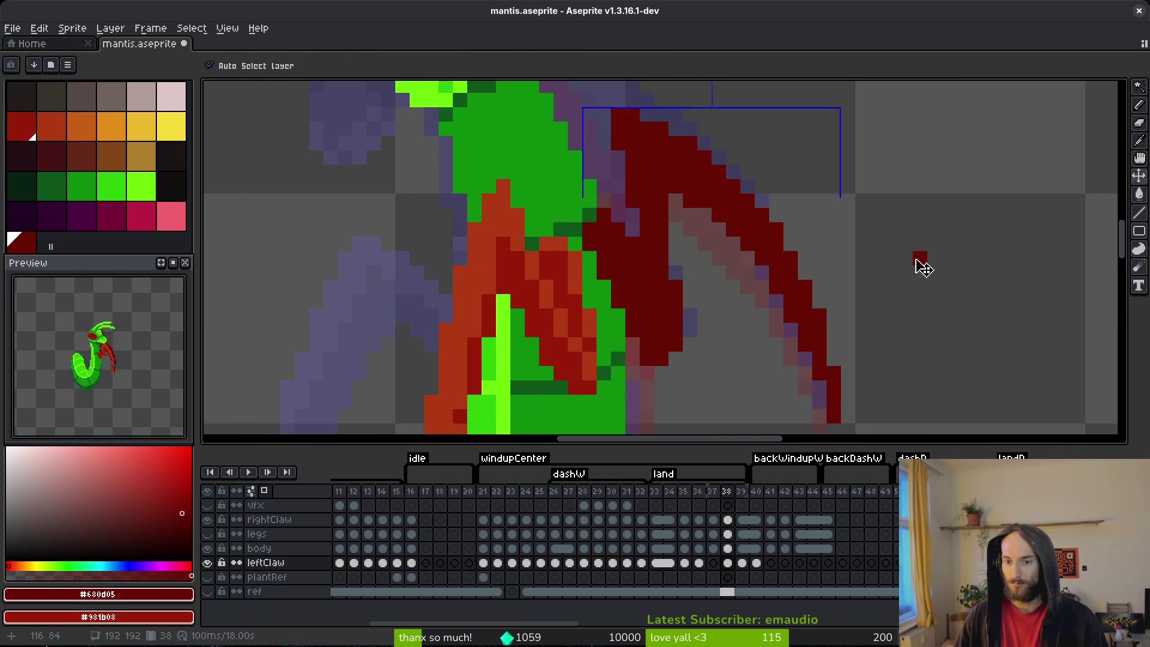
key(ctrl+s)
scroll(903, 308, down, 3)
- Flip between frame 38 and its neighbours to compare the redrawn claw
key(alt)
key(Left)
key(Right)
key(Left)
key(Right)
key(Left)
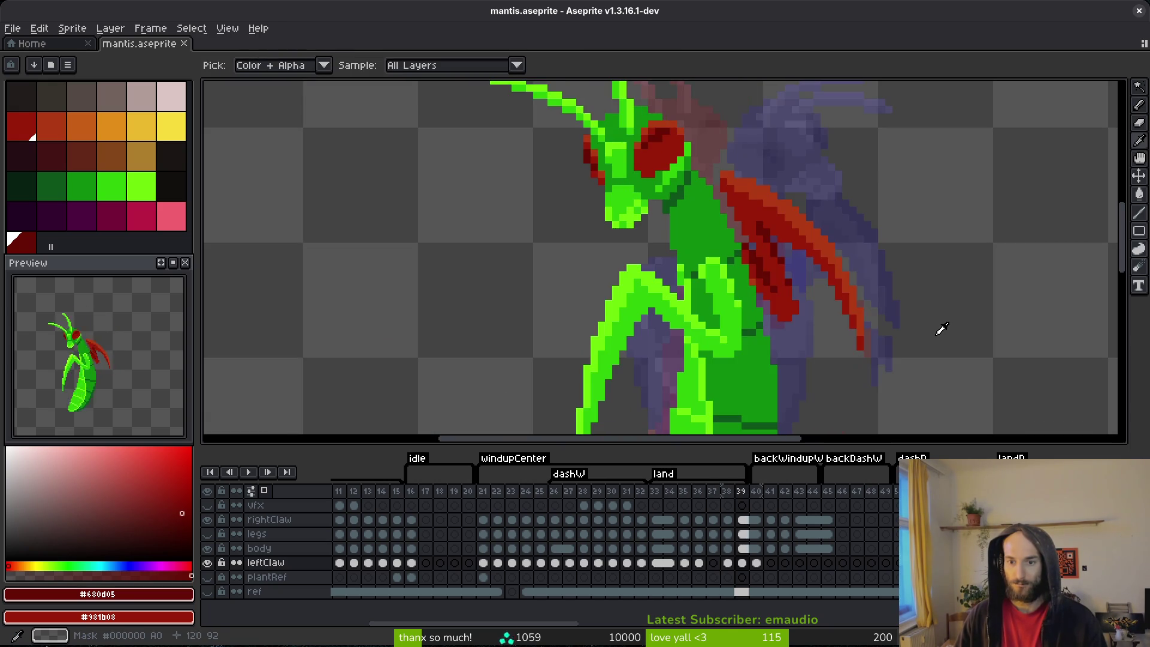
key(Right)
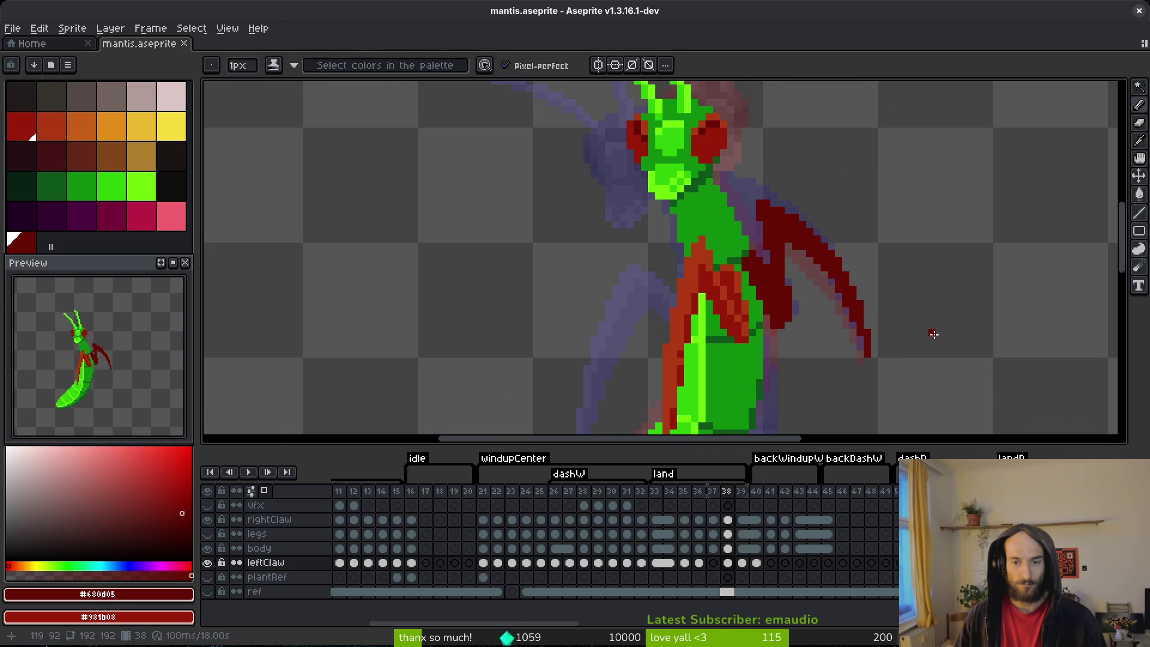
key(alt)
key(Left)
key(Right)
key(Left)
key(Right)
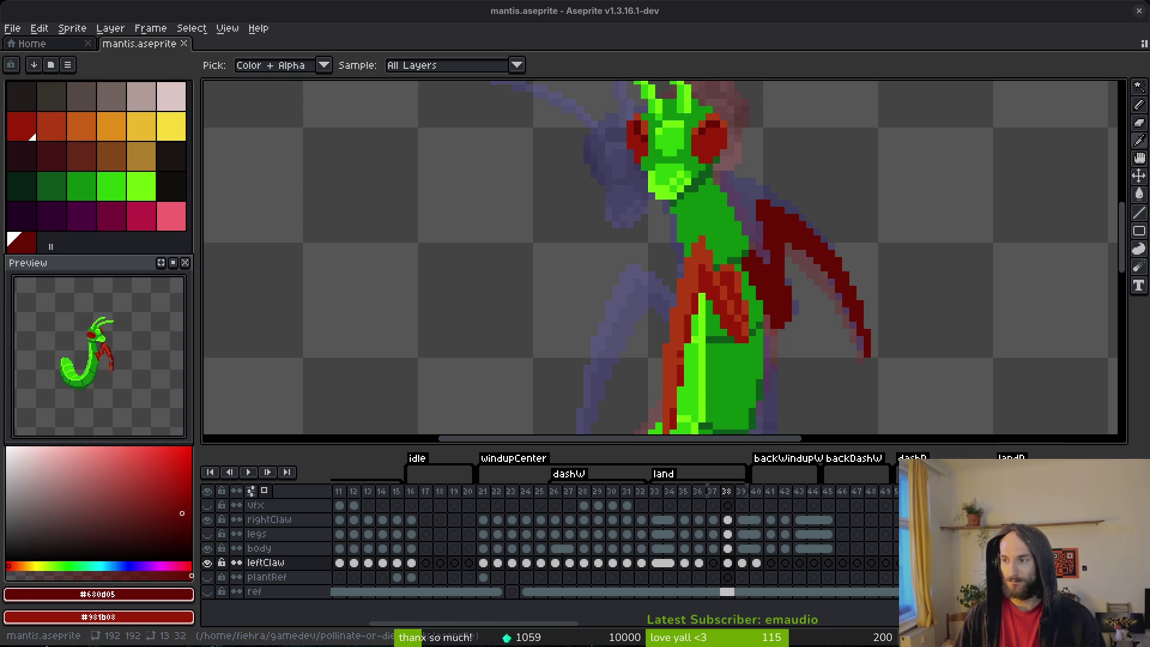
- Pick the bright red #981b08 and draw a bright diagonal plus dark-red touches on the claw
key(b)
scroll(820, 326, up, 2)
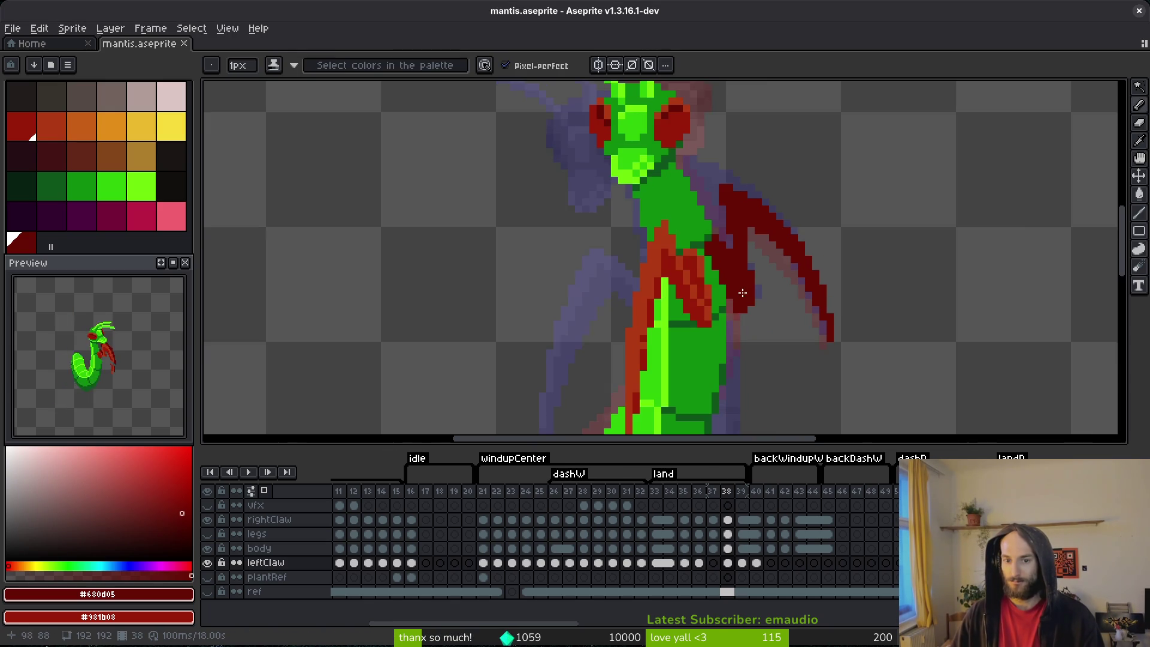
scroll(743, 292, down, 1)
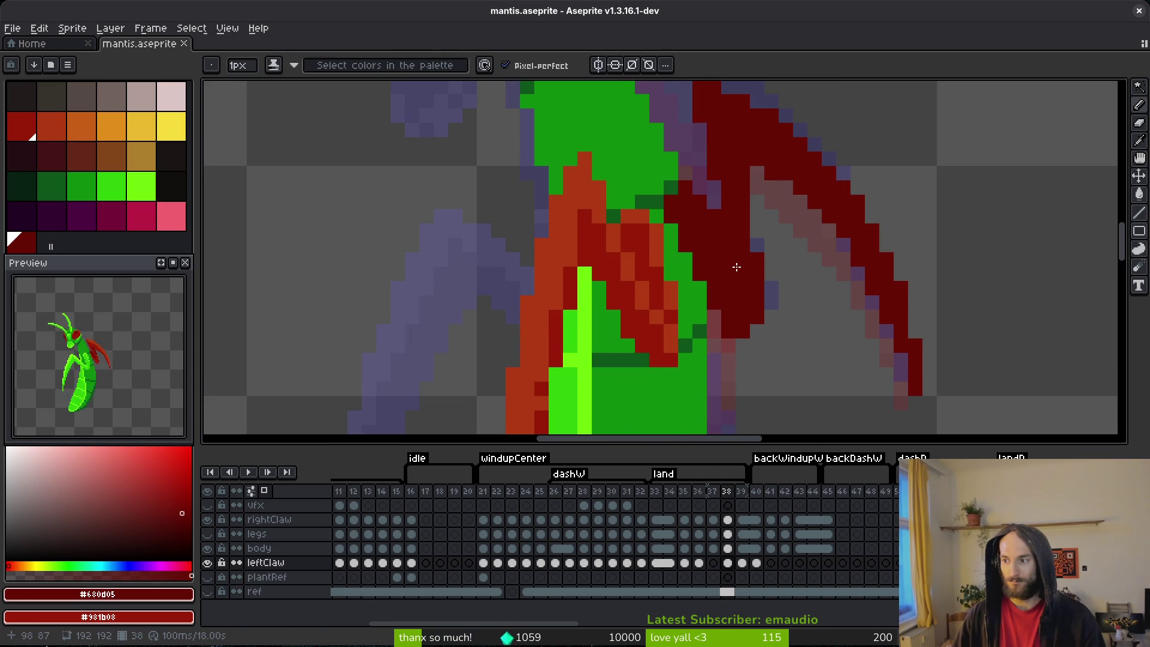
scroll(706, 267, down, 1)
alt+click(635, 248)
drag(668, 169, 706, 225)
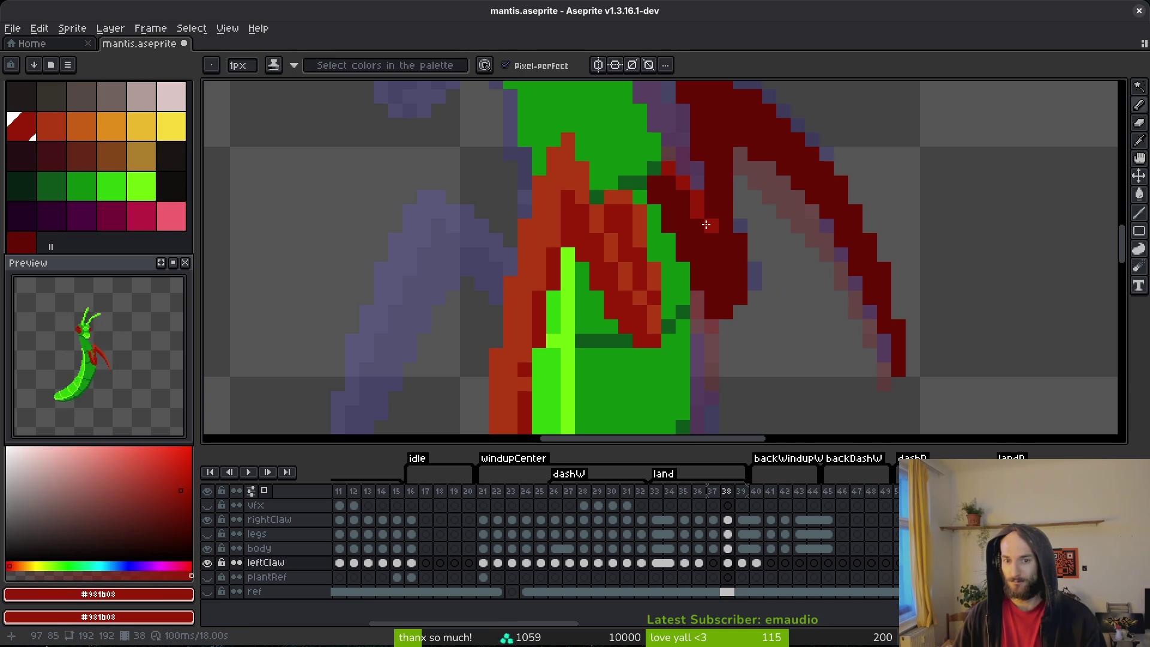
drag(655, 185, 655, 190)
click(654, 185)
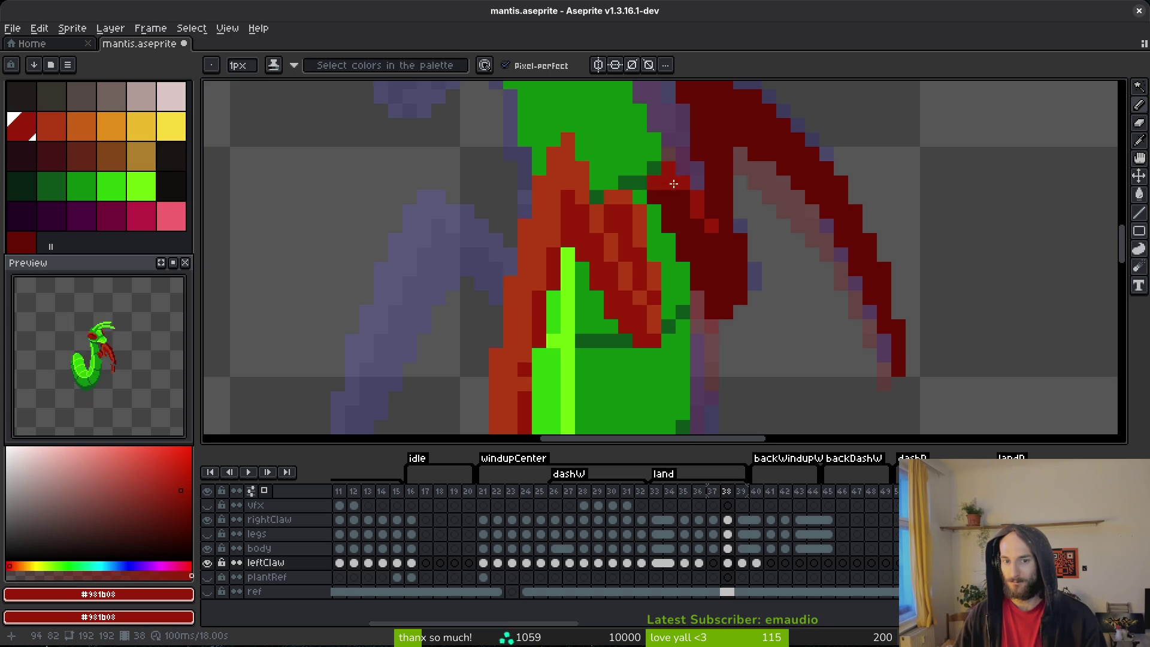
scroll(661, 183, up, 2)
drag(684, 129, 702, 227)
- Highlight the claw's top, tip and upper diagonal edge in bright red
mouse_move(674, 139)
mouse_down()
mouse_move(674, 154)
mouse_move(687, 133)
mouse_move(744, 161)
mouse_move(844, 288)
mouse_move(875, 359)
mouse_up()
scroll(875, 348, down, 1)
drag(886, 314, 887, 395)
click(878, 334)
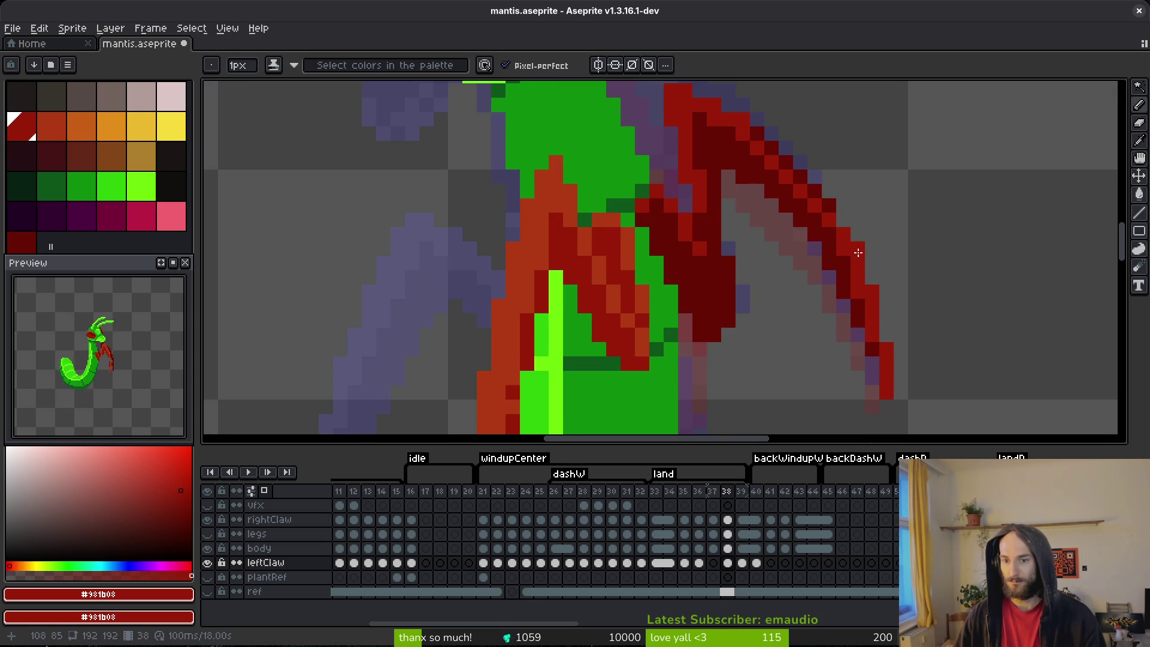
click(827, 206)
mouse_move(827, 206)
mouse_down()
mouse_move(778, 157)
mouse_move(699, 120)
mouse_up()
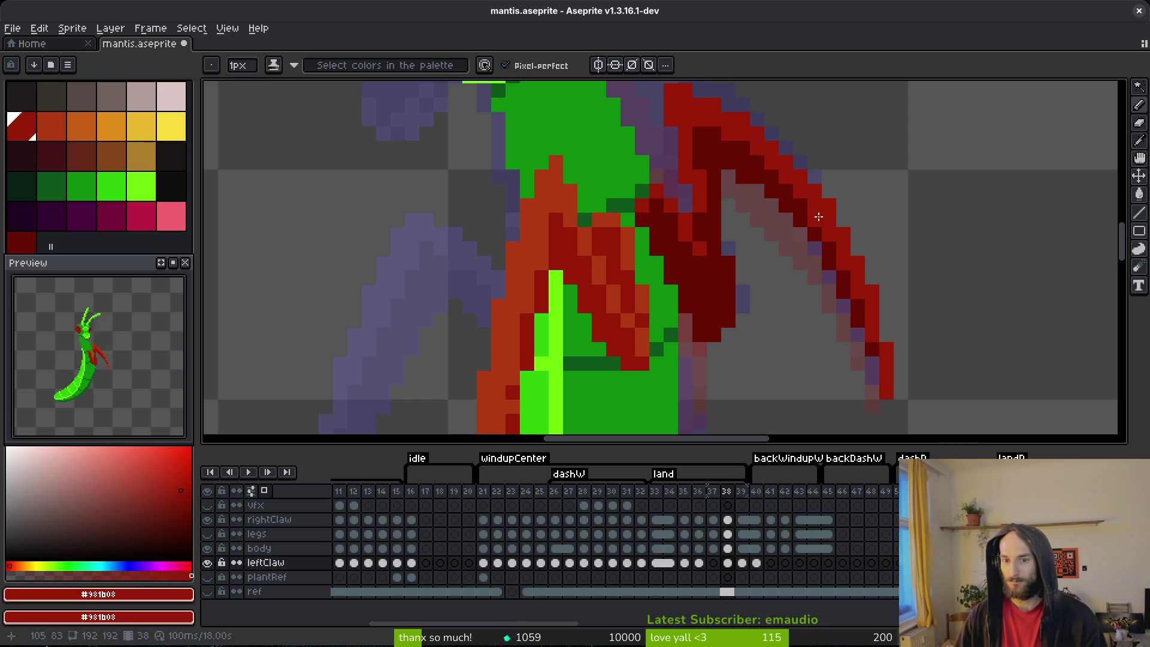
- Sample #680d05, save the sprite, then add finishing #981b08 pixels to the claw
scroll(855, 264, down, 2)
scroll(839, 239, up, 2)
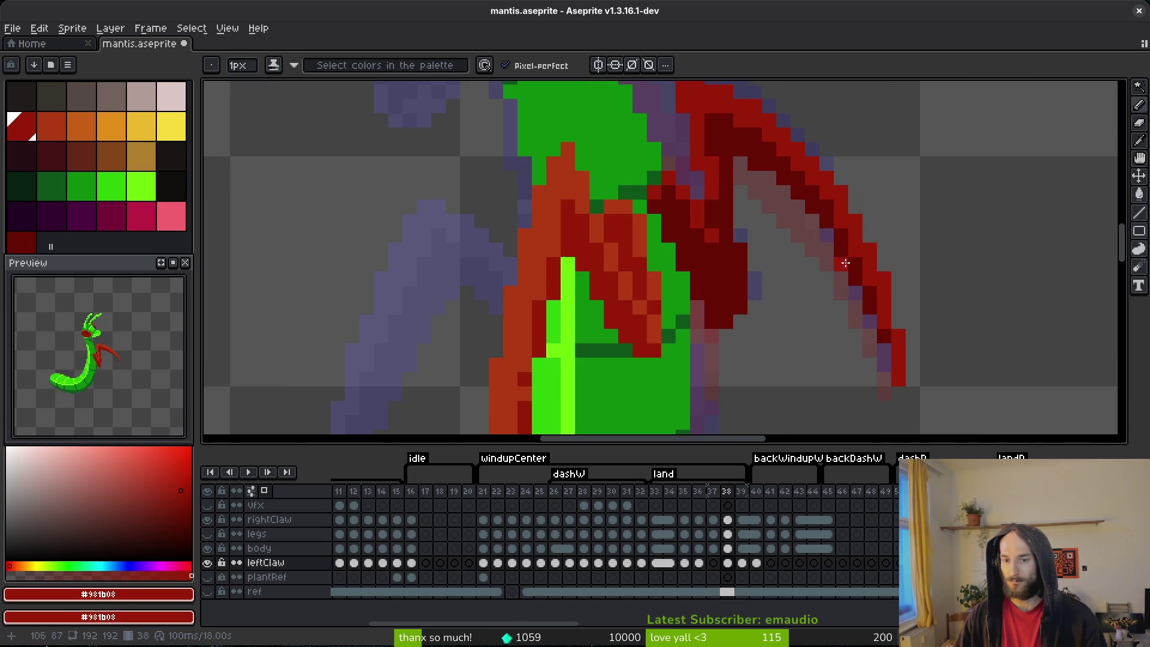
alt+click(831, 235)
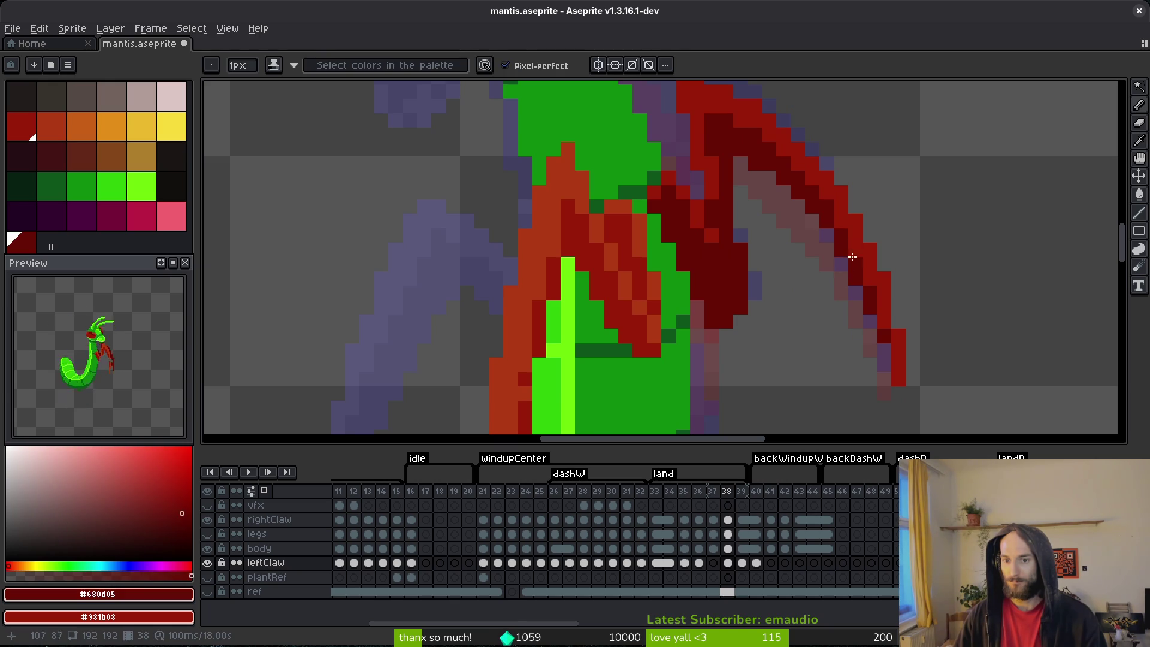
scroll(835, 228, up, 1)
key(ctrl+s)
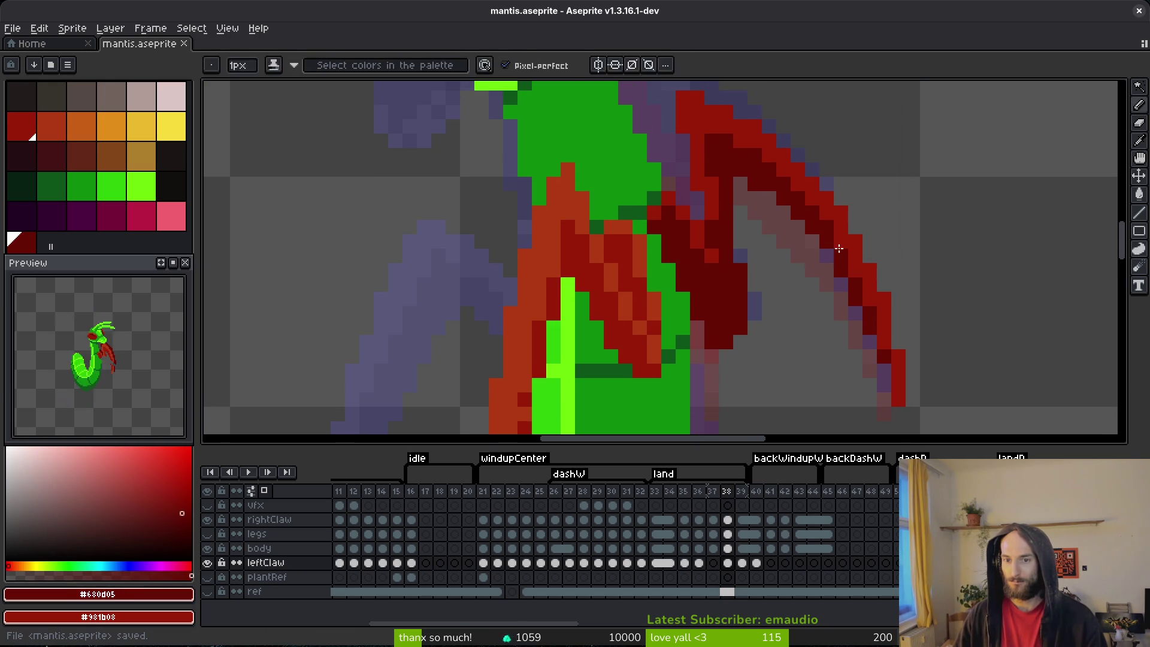
alt+click(760, 155)
click(726, 141)
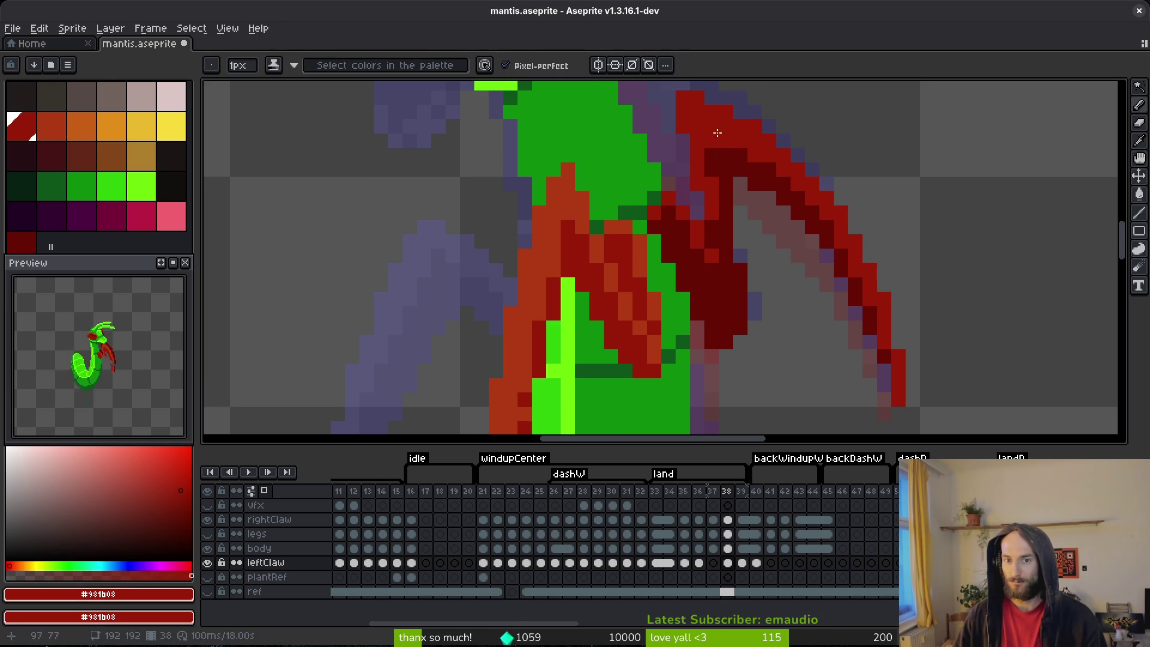
scroll(796, 244, down, 5)
- Compare frames 38 and 39, pick the dark claw red #680d05, and save mantis.aseprite
key(Right)
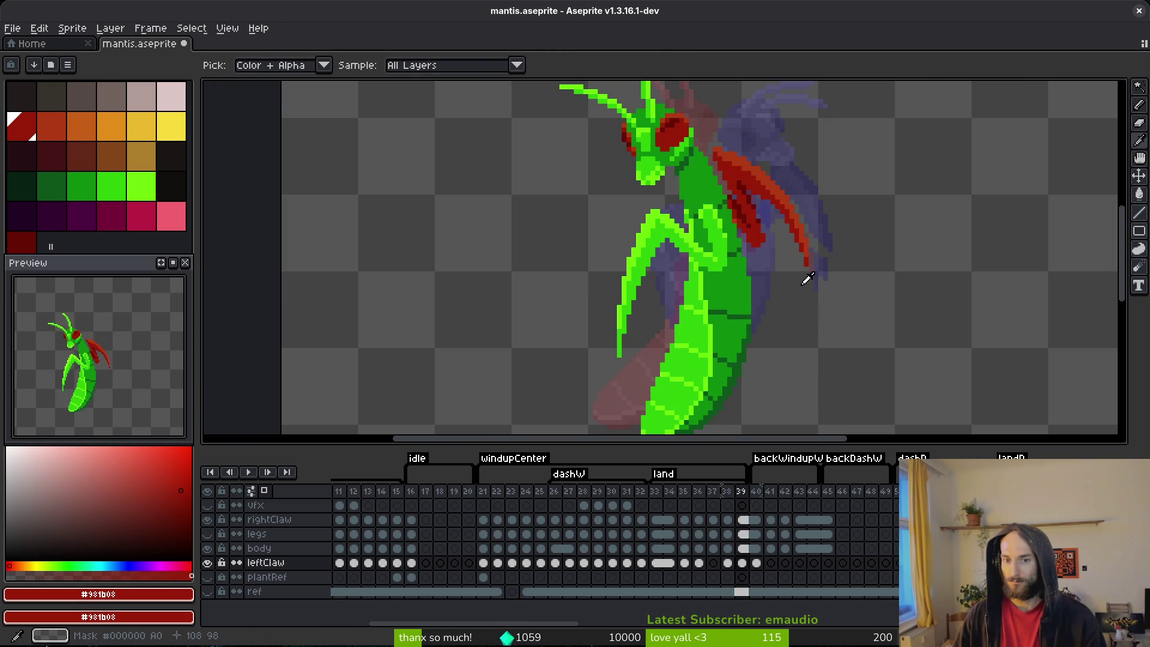
key(Left)
scroll(773, 272, up, 4)
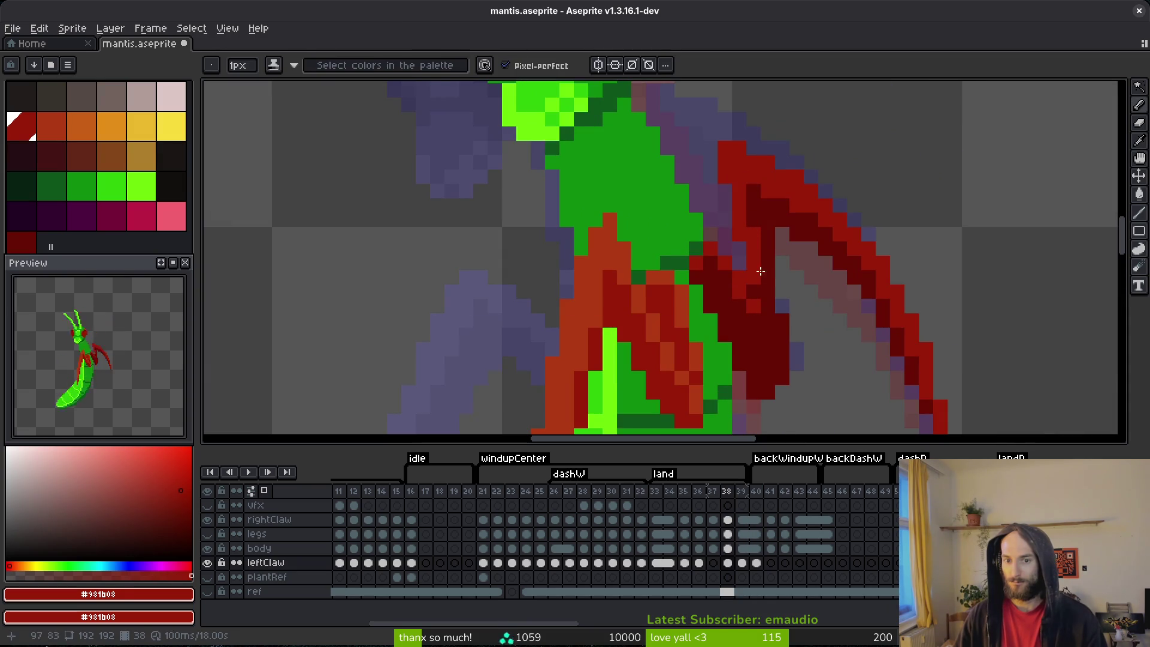
alt+click(762, 273)
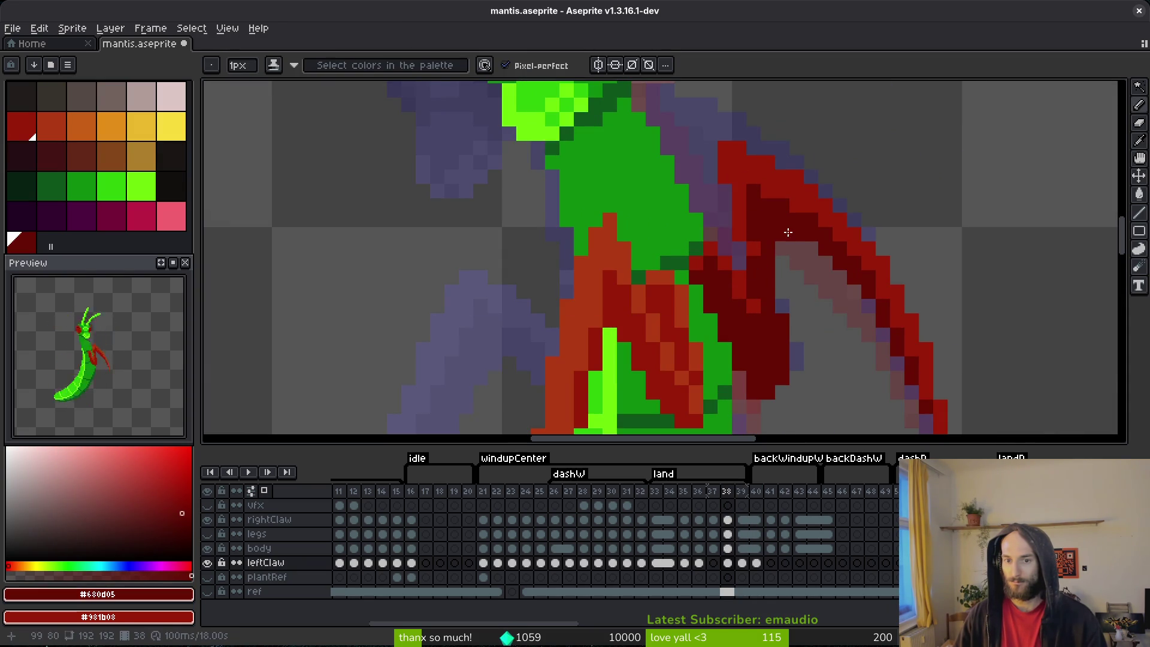
key(ctrl+s)
- Zoom and pan the view to frame the claw
scroll(813, 289, down, 6)
scroll(804, 282, up, 4)
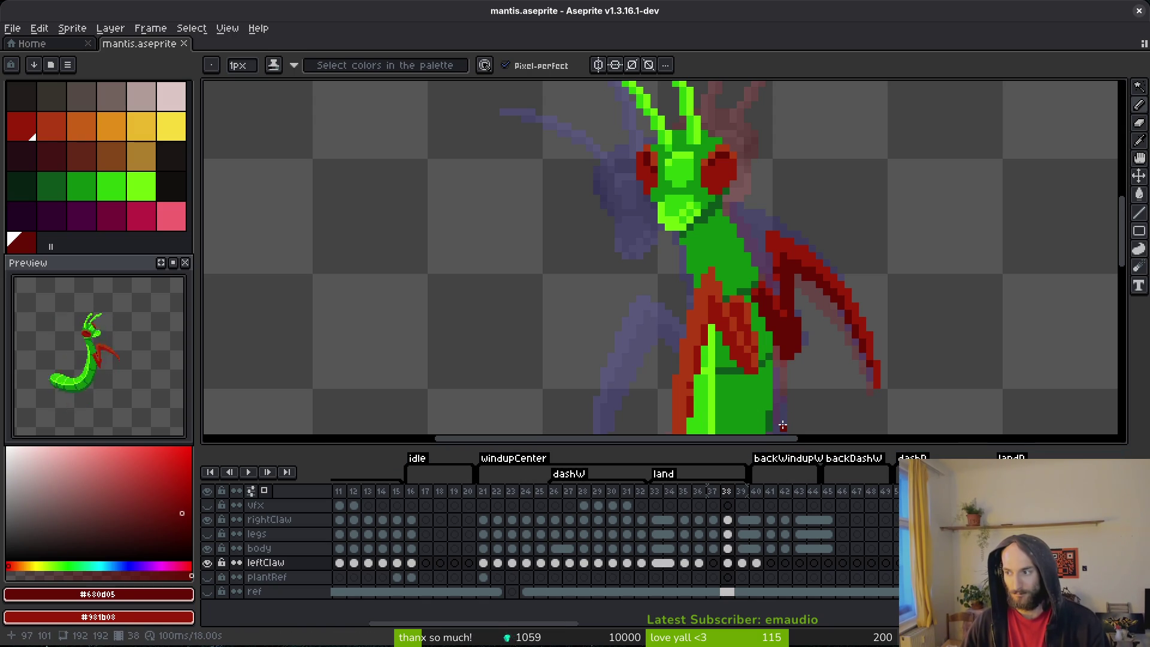
scroll(770, 296, up, 2)
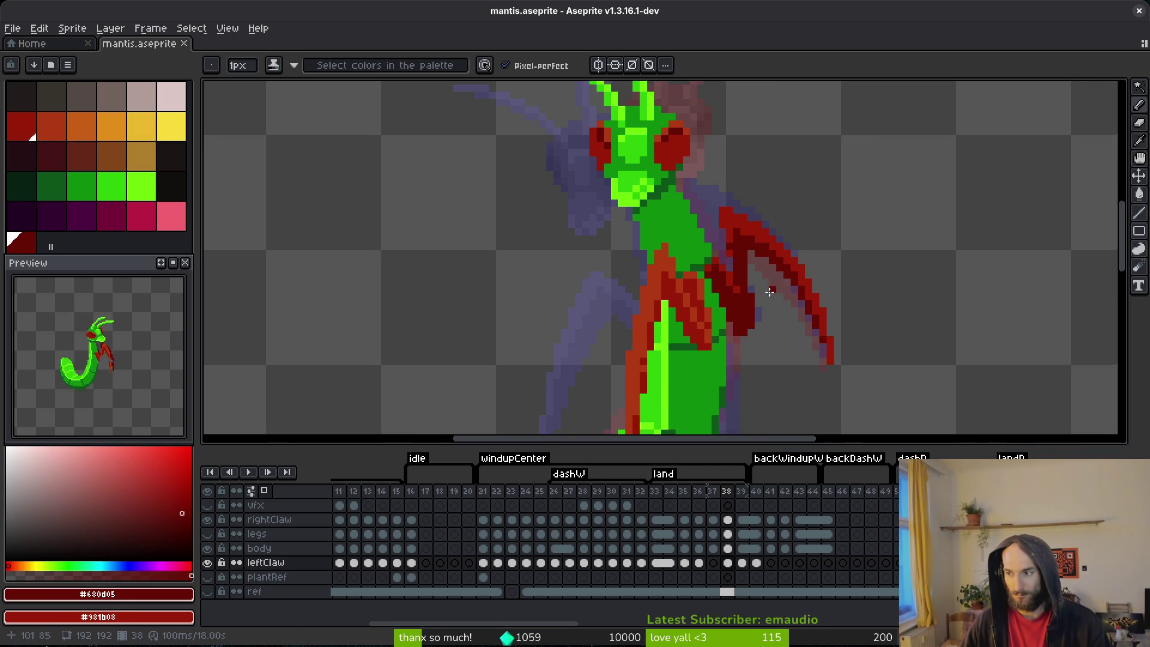
scroll(827, 348, down, 2)
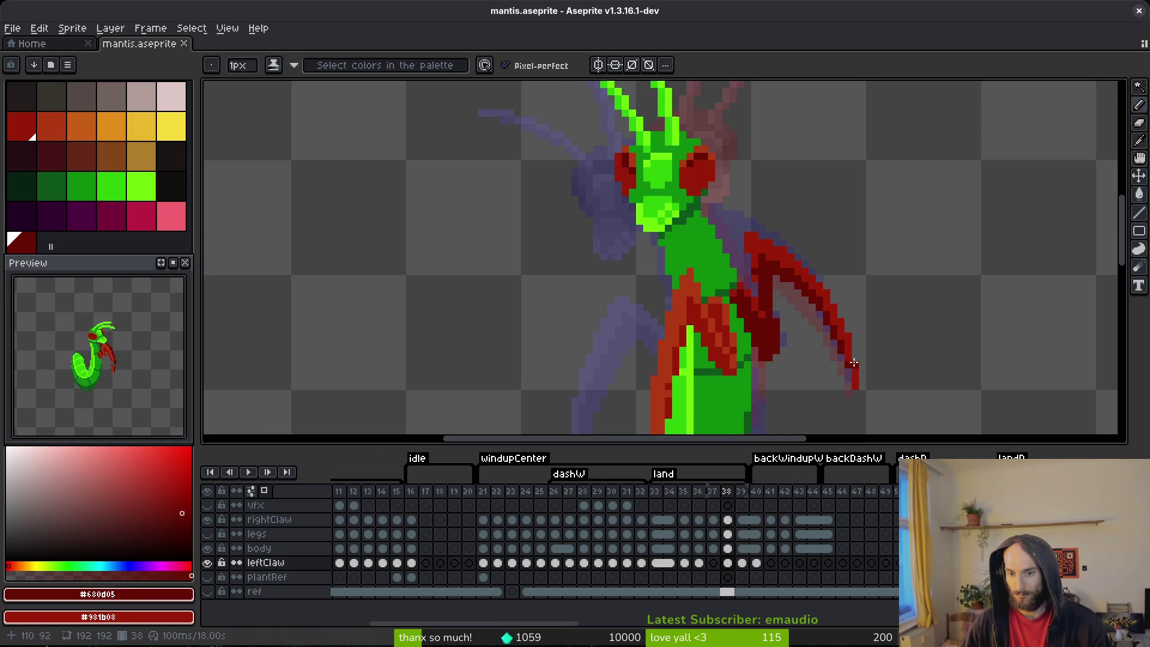
scroll(850, 367, up, 2)
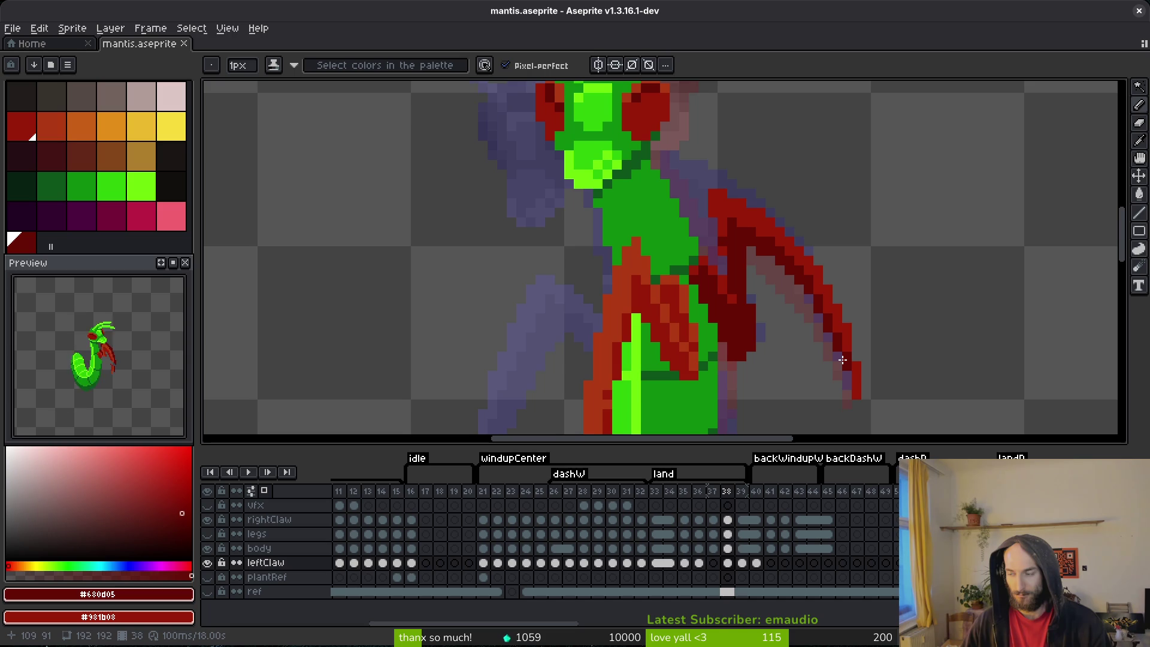
mouse_move(852, 366)
mouse_down()
mouse_move(849, 336)
mouse_move(883, 326)
mouse_move(882, 309)
mouse_up()
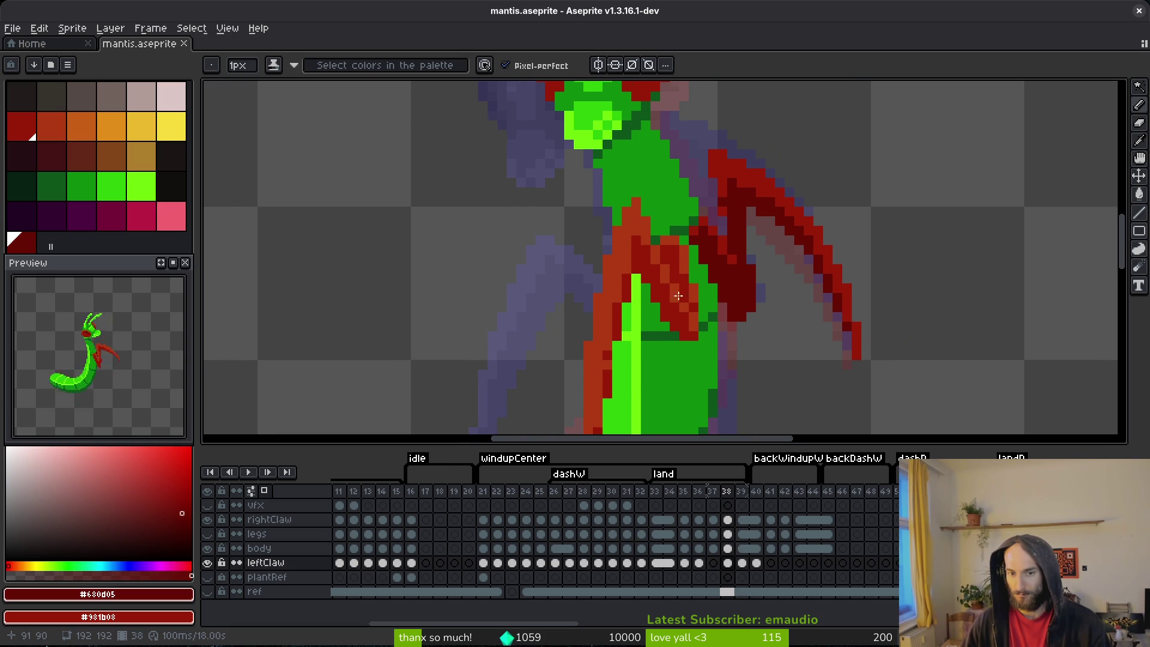
scroll(672, 319, down, 3)
scroll(752, 259, up, 5)
- Flip between frames 38 and 39 to compare the claw poses, ending on frame 38
key(comma)
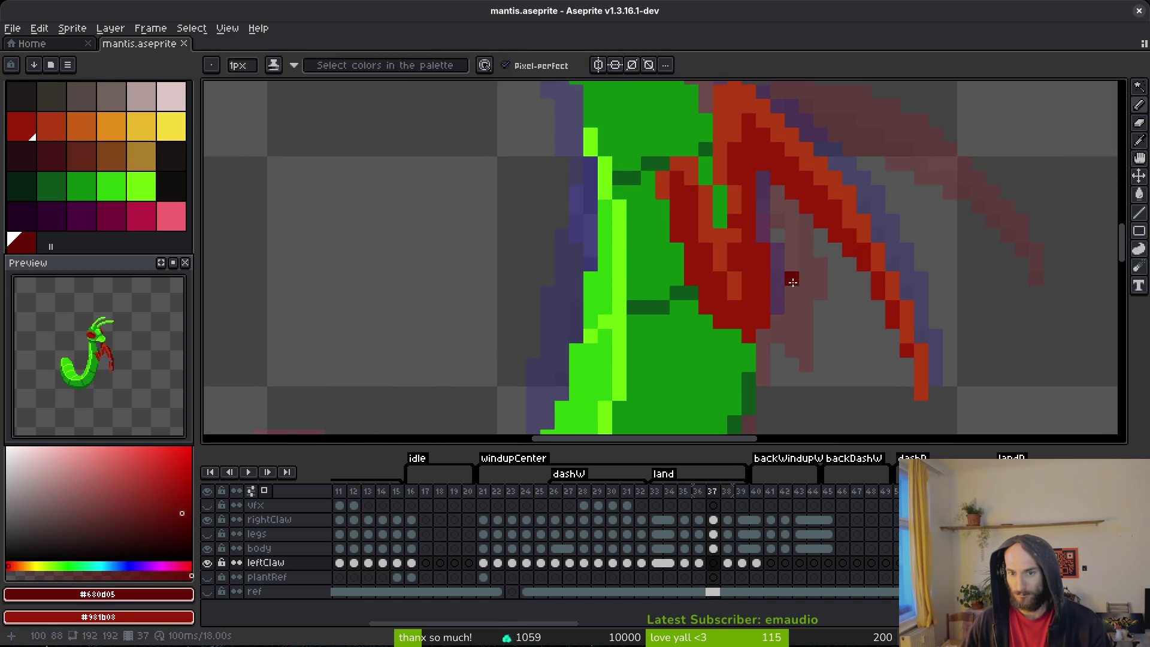
scroll(793, 283, down, 3)
key(i)
key(period)
key(period)
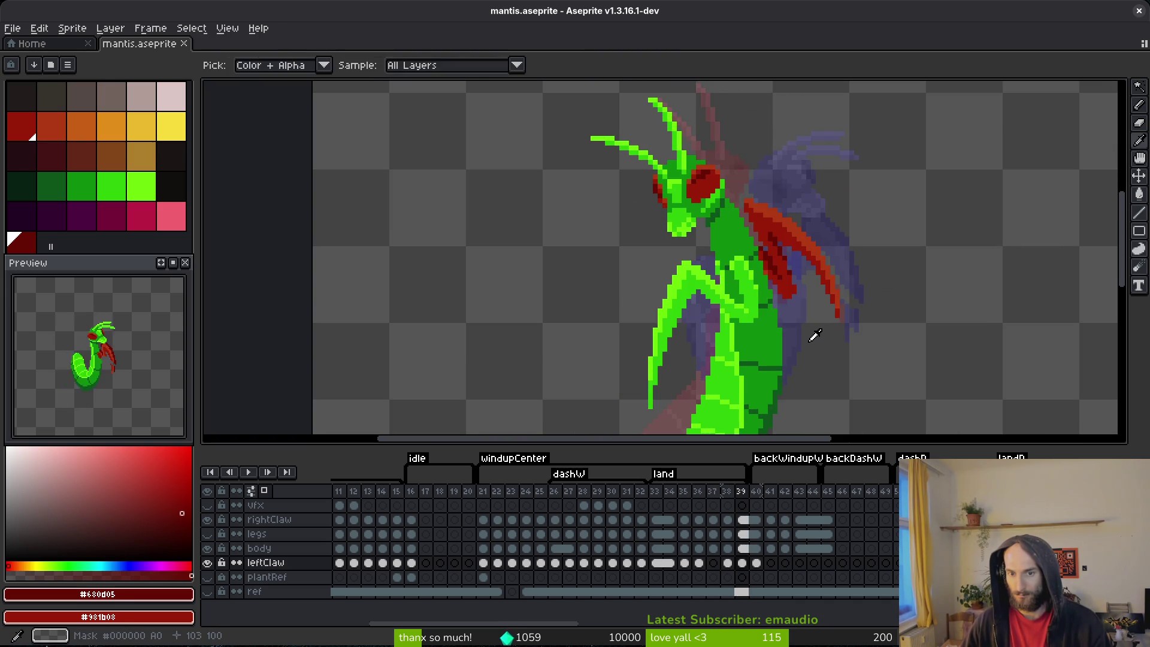
key(comma)
key(period)
key(comma)
key(period)
key(comma)
key(period)
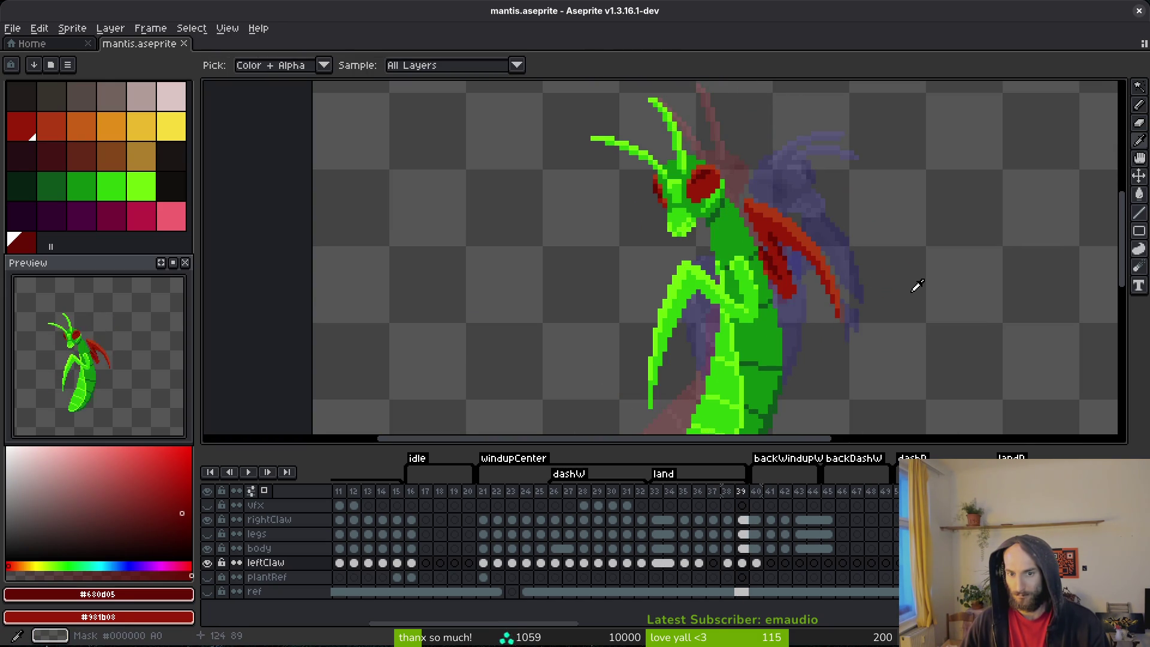
key(comma)
- Draw dark red #680d05 pixels along the claw's inner edge and near its tip
key(b)
scroll(839, 278, up, 6)
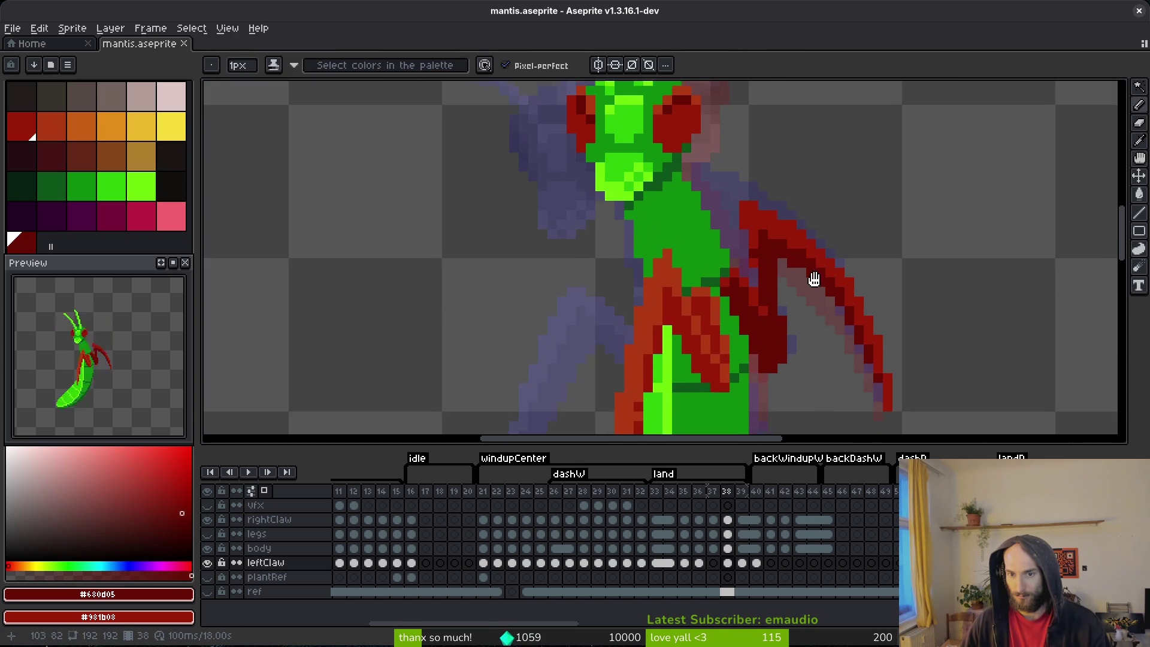
mouse_move(683, 194)
mouse_down()
mouse_move(761, 236)
mouse_move(811, 282)
mouse_move(810, 303)
mouse_up()
drag(828, 270, 756, 183)
click(760, 249)
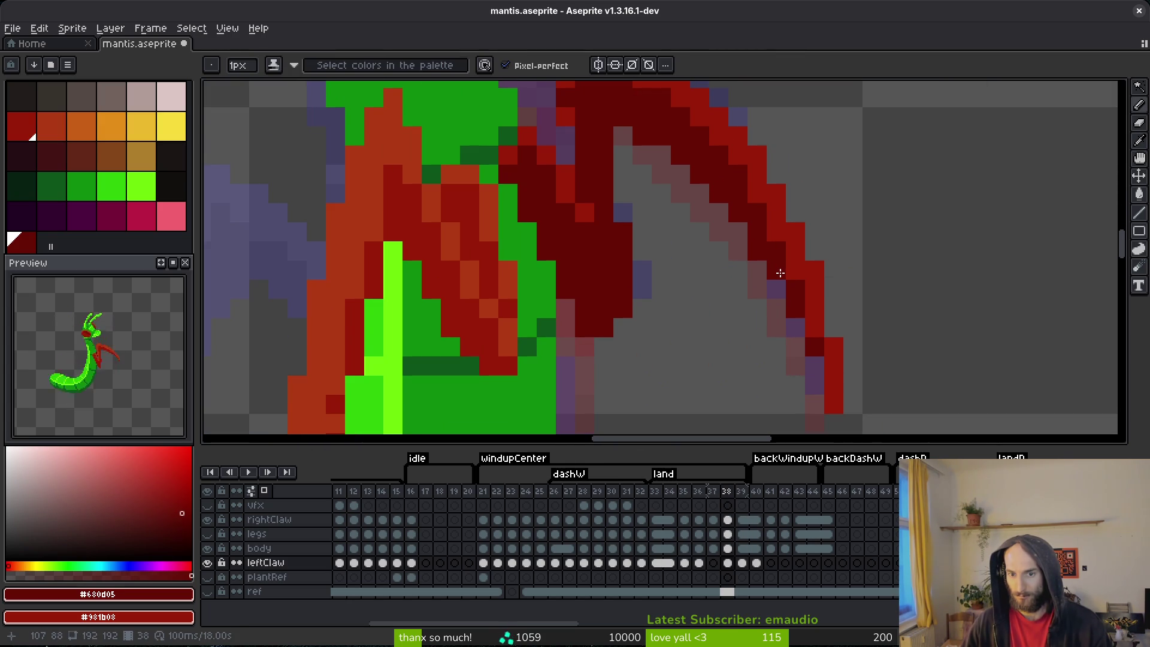
click(776, 284)
click(797, 329)
drag(815, 357, 796, 254)
- Pick the brighter red #981b08, place it on the claw tip, and save
click(783, 248)
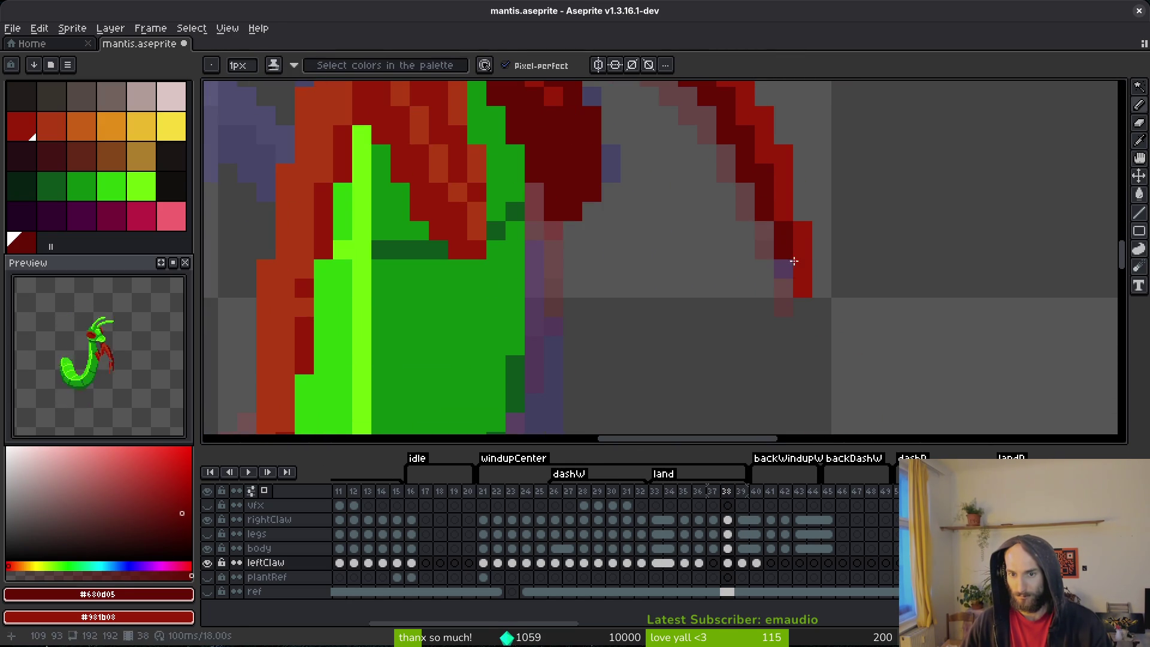
alt+click(801, 293)
click(803, 302)
click(826, 268)
key(ctrl+s)
- Compare the updated frame-38 claw against frame 39, settling back on frame 38
scroll(827, 267, down, 4)
key(Right)
key(Left)
key(Right)
key(Left)
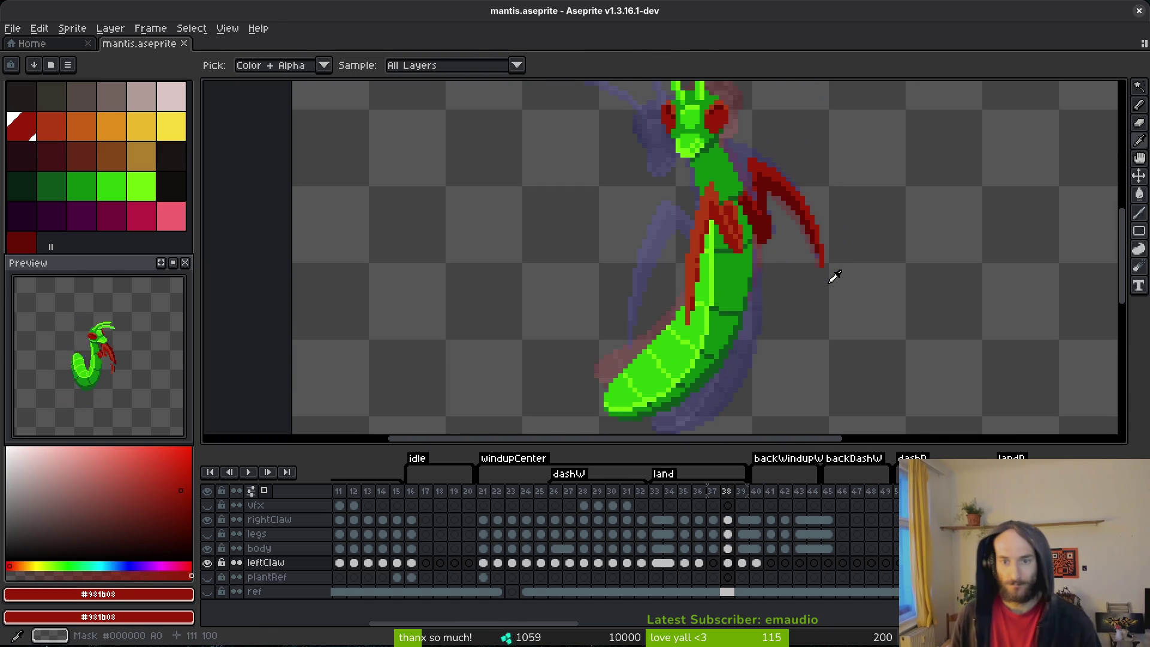
key(Right)
key(Left)
- Add a short dark red stroke to the claw, re-pick the brighter red, and save
scroll(777, 179, up, 2)
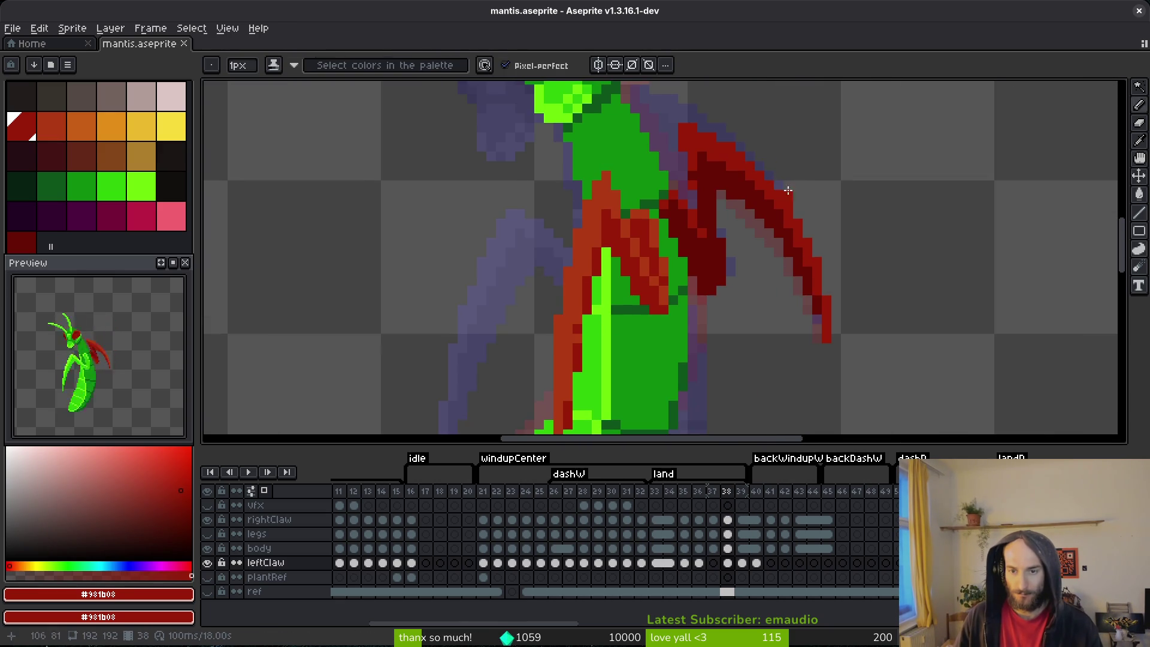
scroll(775, 229, up, 1)
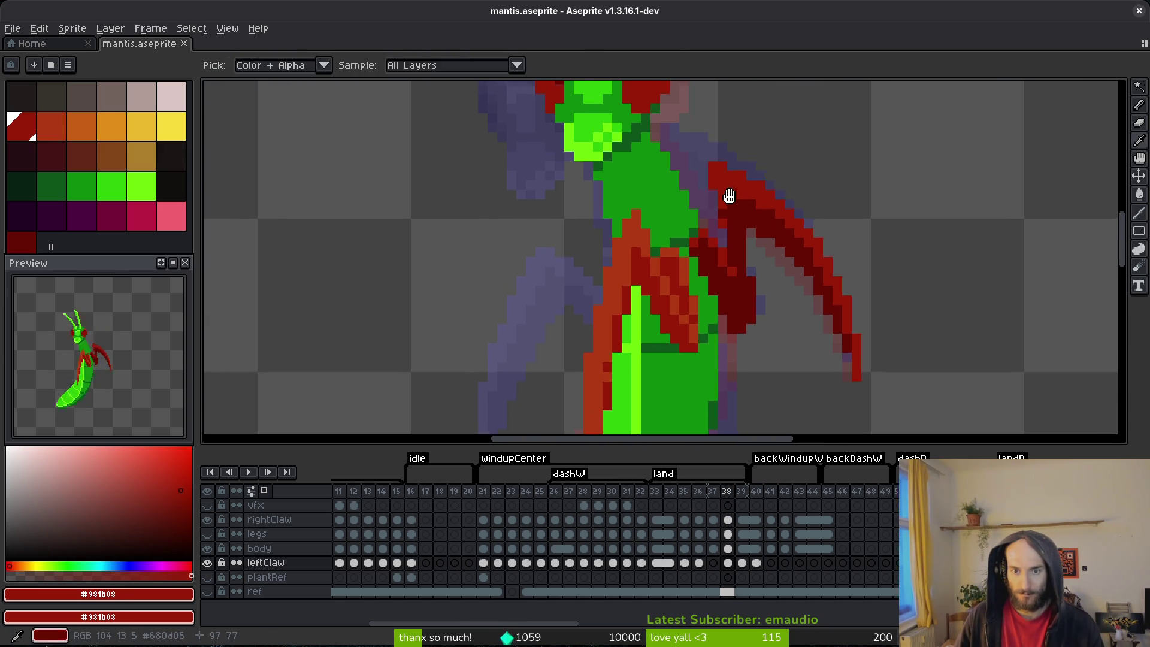
scroll(730, 191, up, 1)
drag(699, 185, 719, 240)
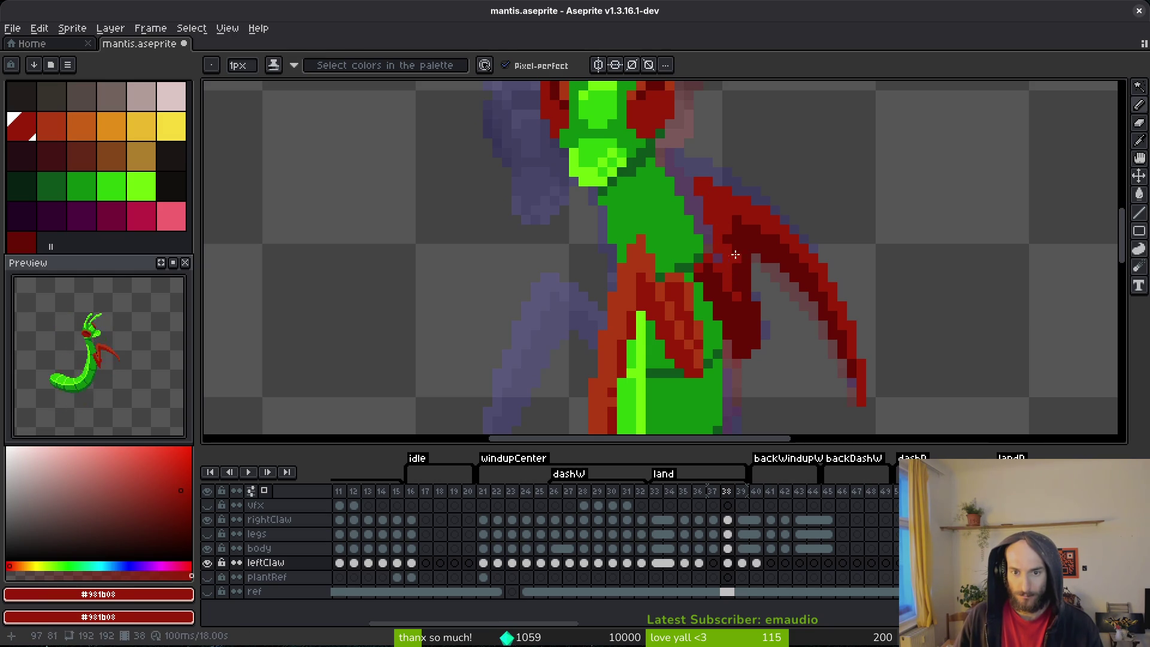
alt+click(728, 228)
alt+click(726, 238)
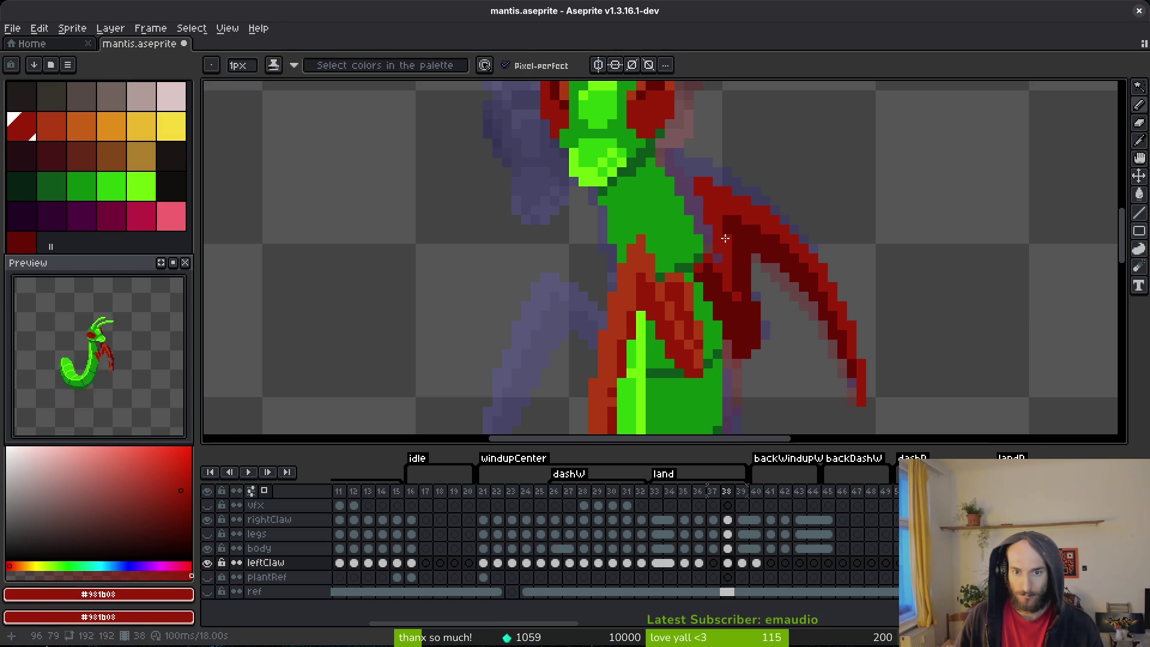
key(ctrl+s)
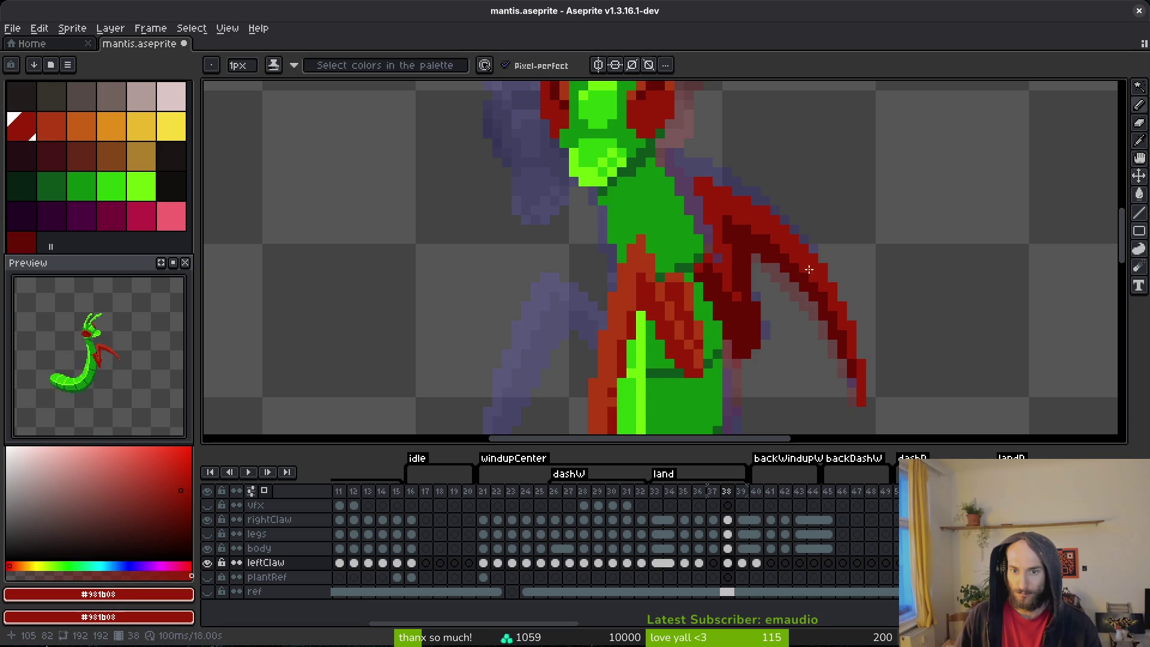
- Save the frame-38 shading, flip between frames 38 and 39, and save again on frame 39
key(ctrl+s)
scroll(825, 312, down, 3)
key(alt)
key(Left)
key(Right)
key(Right)
key(Left)
key(Right)
scroll(827, 308, up, 5)
key(ctrl+s)
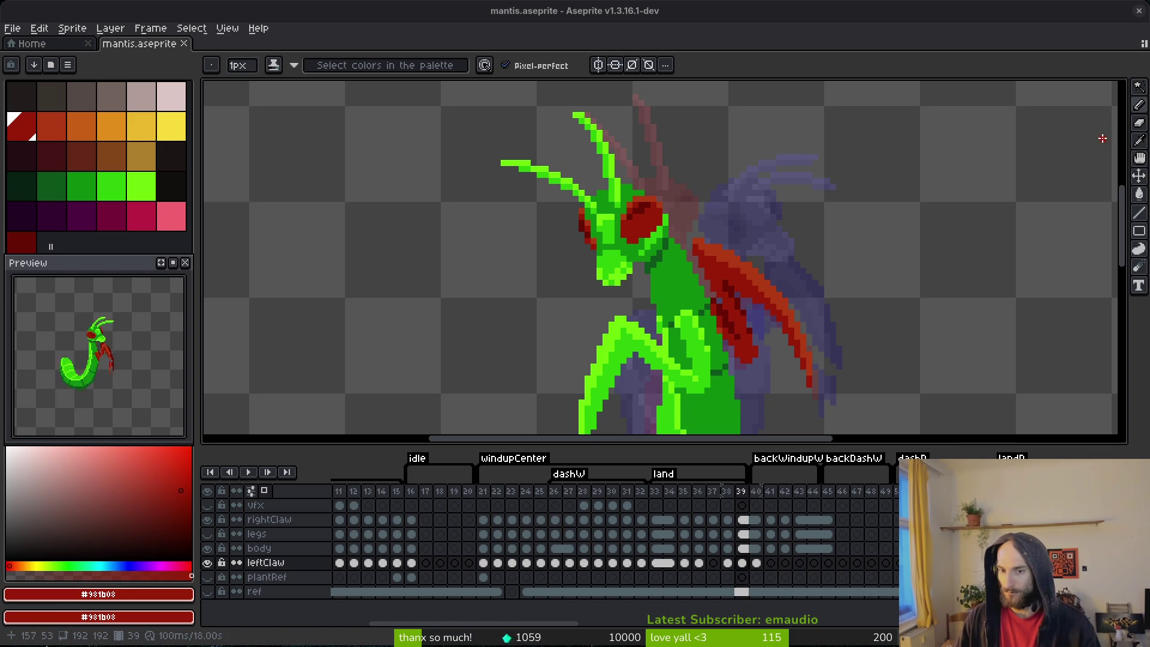
- Centre the claw in the view and save the sprite
drag(723, 319, 746, 282)
key(ctrl+s)
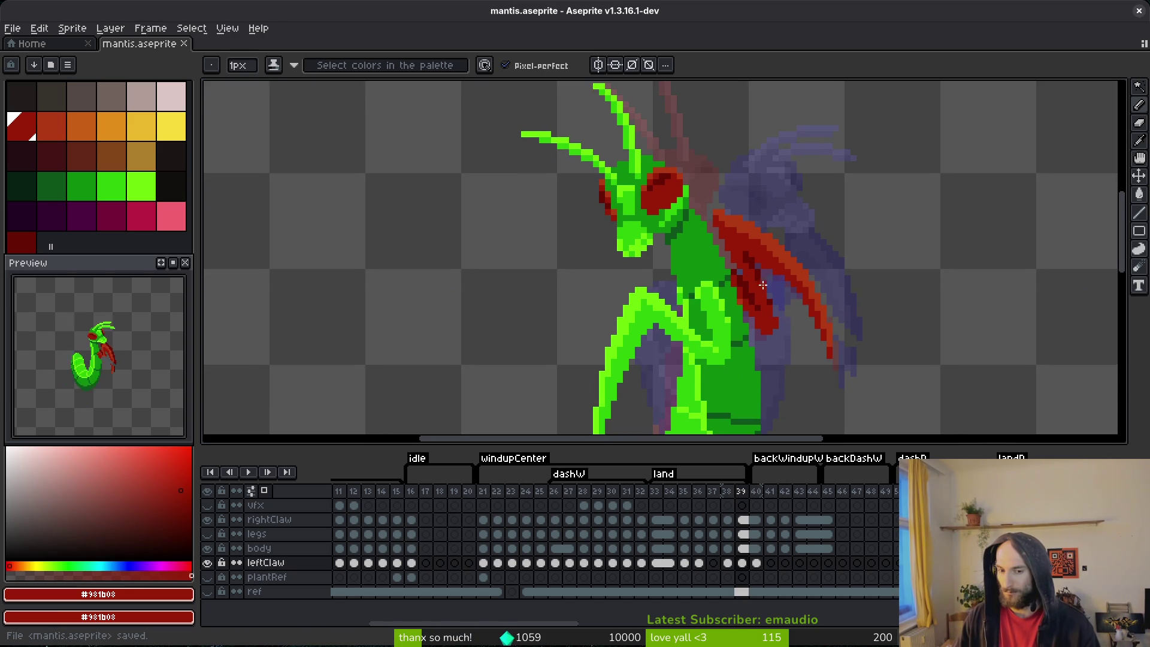
scroll(764, 260, up, 3)
scroll(847, 303, down, 4)
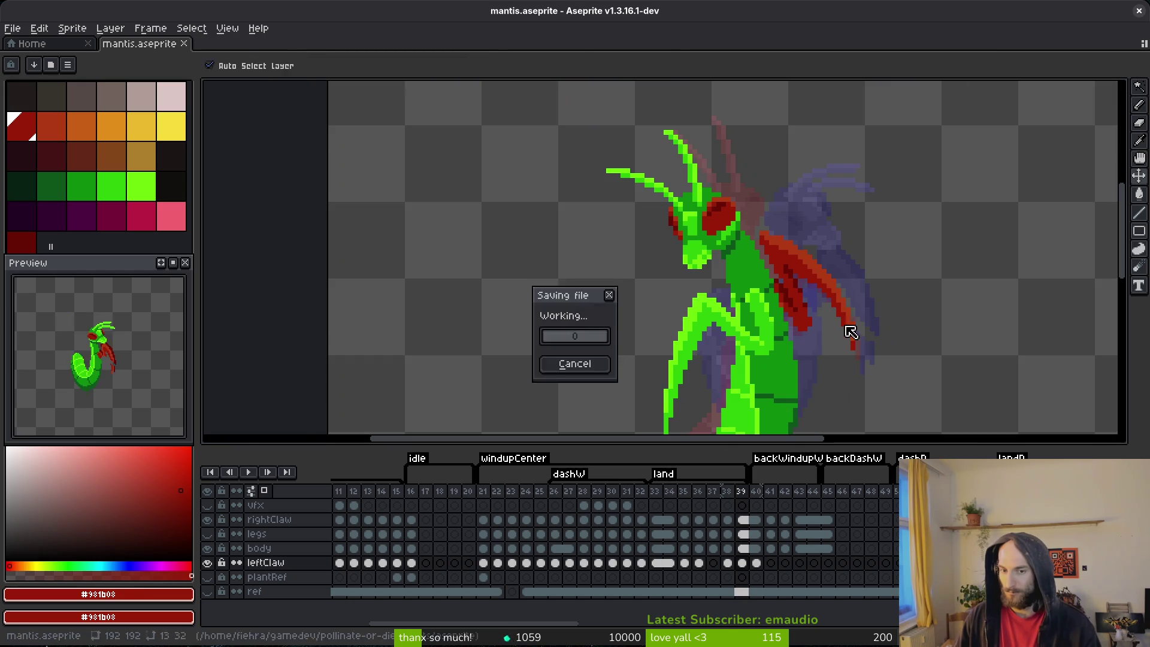
- Compare frame 38 with the neighbouring pose and return to it with the Pencil
key(Left)
key(Right)
key(Left)
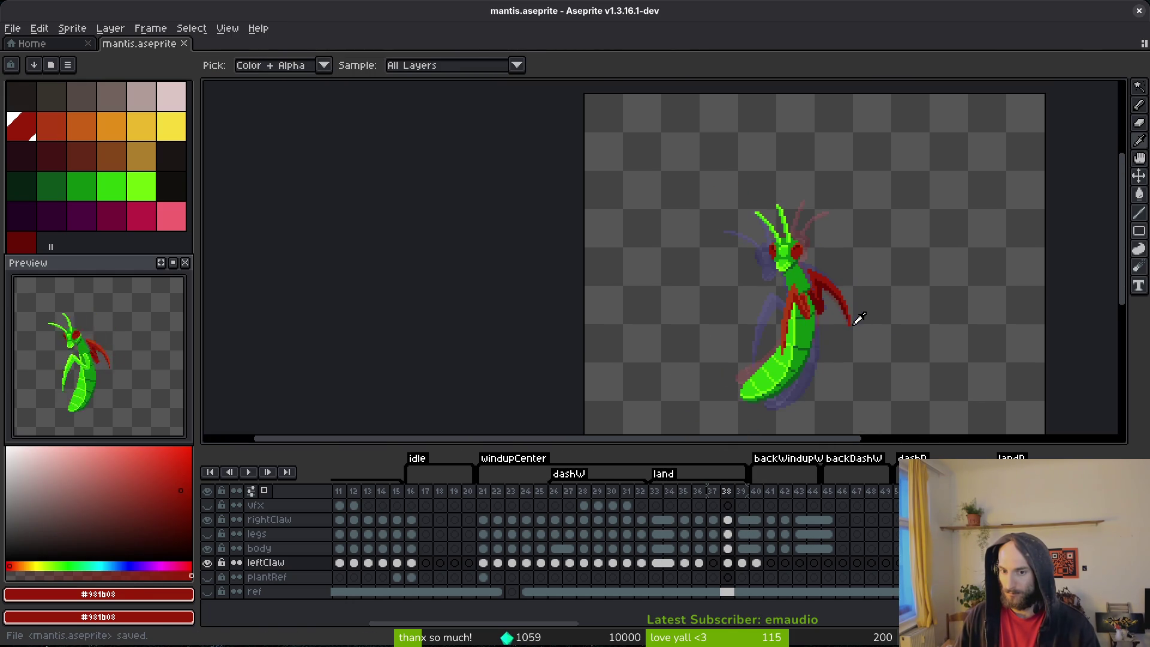
key(b)
scroll(847, 299, up, 3)
key(i)
key(Right)
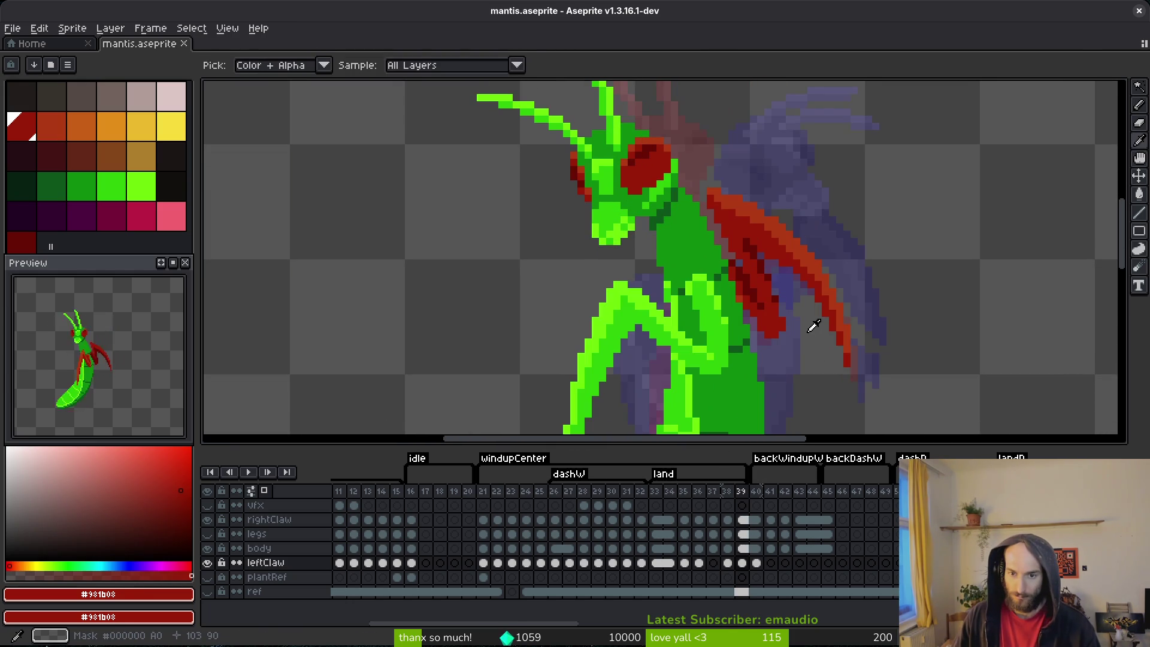
key(Left)
key(b)
scroll(784, 249, up, 3)
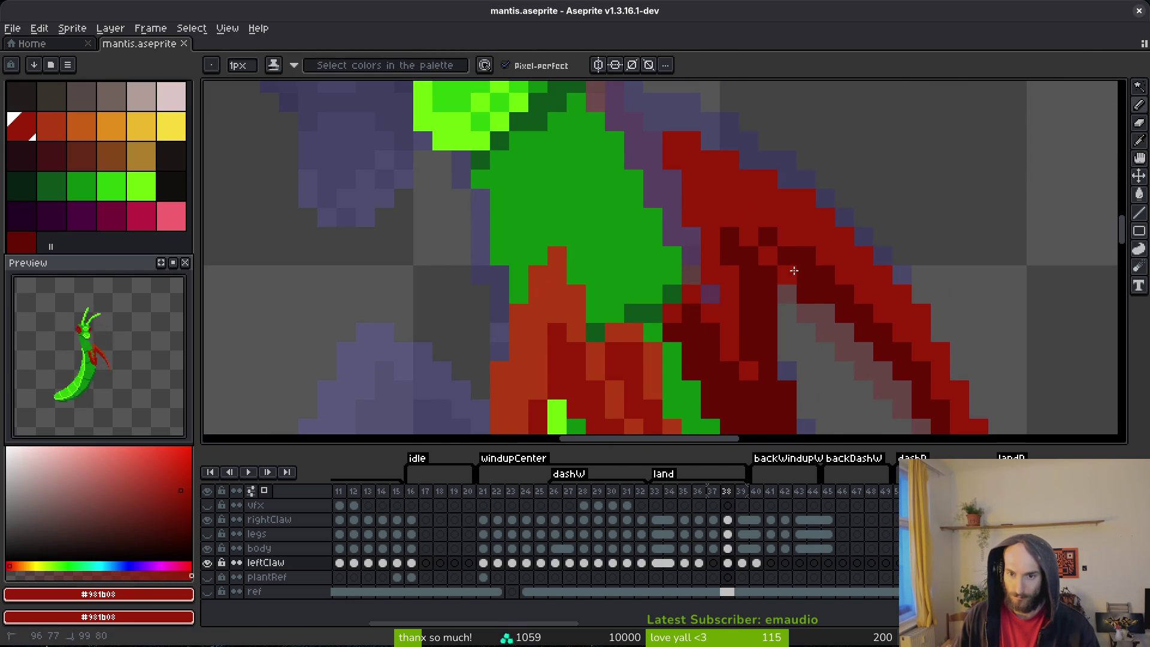
- Repaint the claw's dark inner shading with lighter red pixels, saving along the way
click(806, 256)
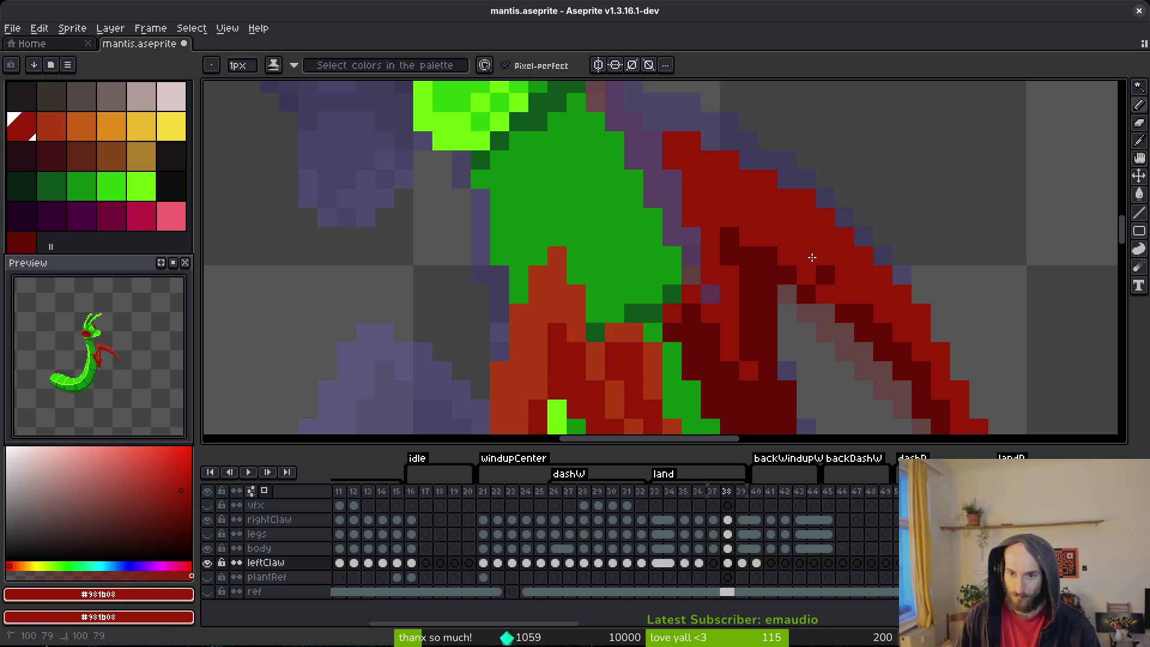
drag(808, 257, 736, 211)
drag(821, 297, 767, 218)
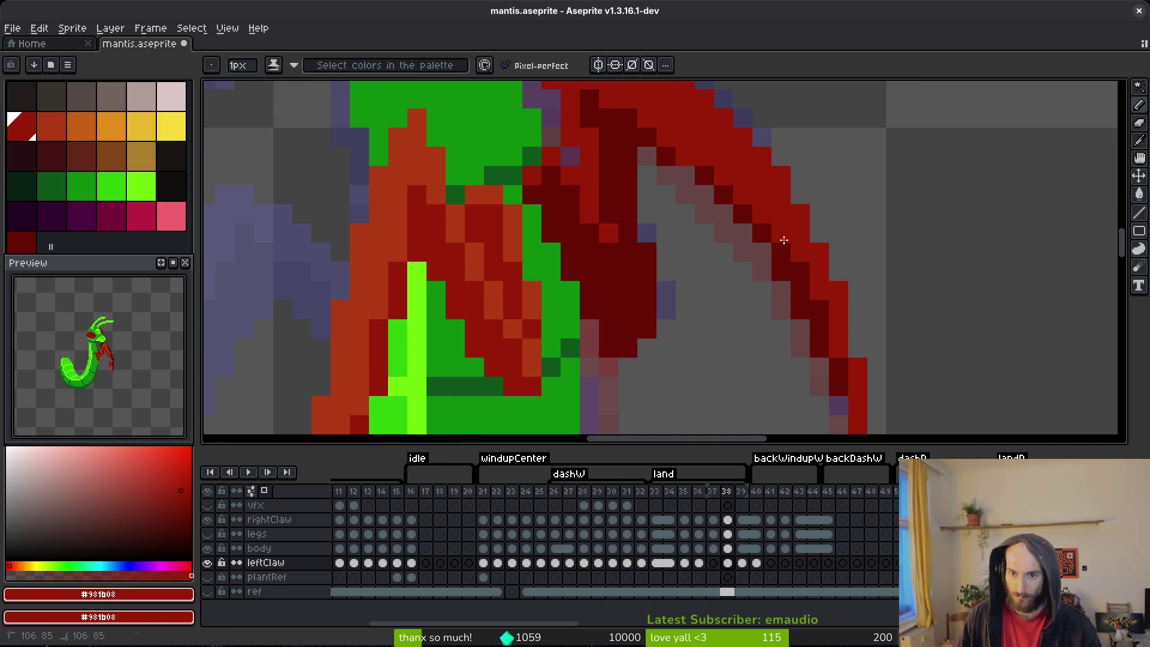
scroll(807, 287, down, 1)
scroll(808, 287, down, 2)
key(ctrl+s)
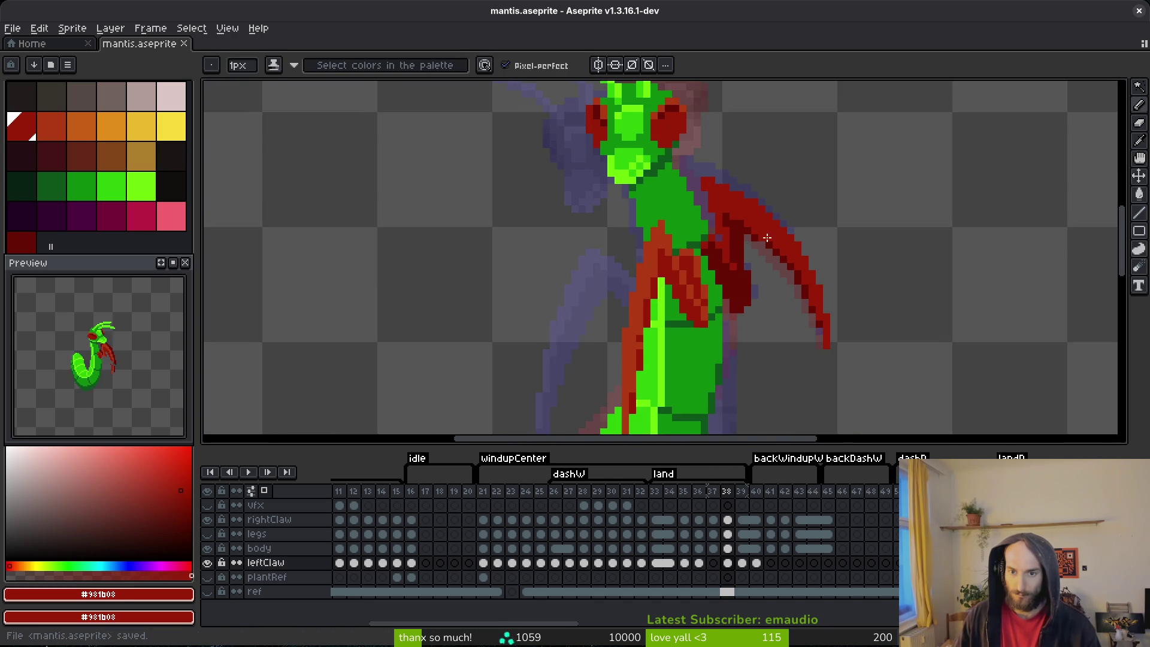
scroll(776, 274, up, 3)
mouse_move(760, 244)
mouse_down()
mouse_move(790, 331)
mouse_move(790, 388)
mouse_up()
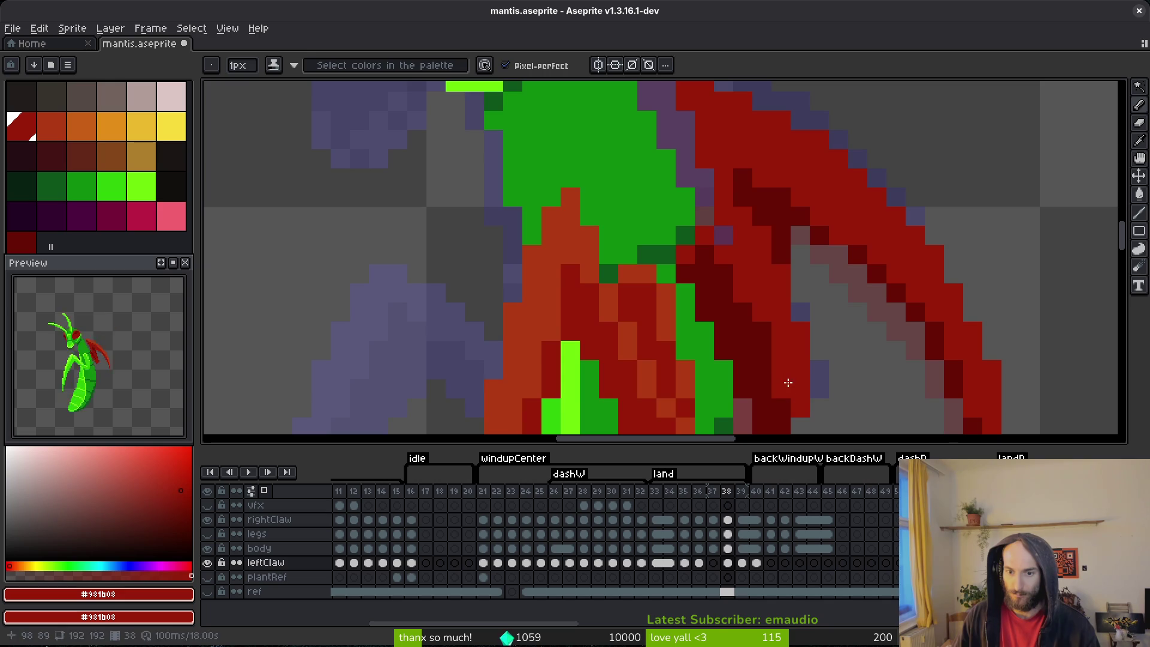
- Check frame 39, then draw dark red shading on frame 38's lower inner claw and save
scroll(790, 388, down, 3)
key(period)
key(alt)
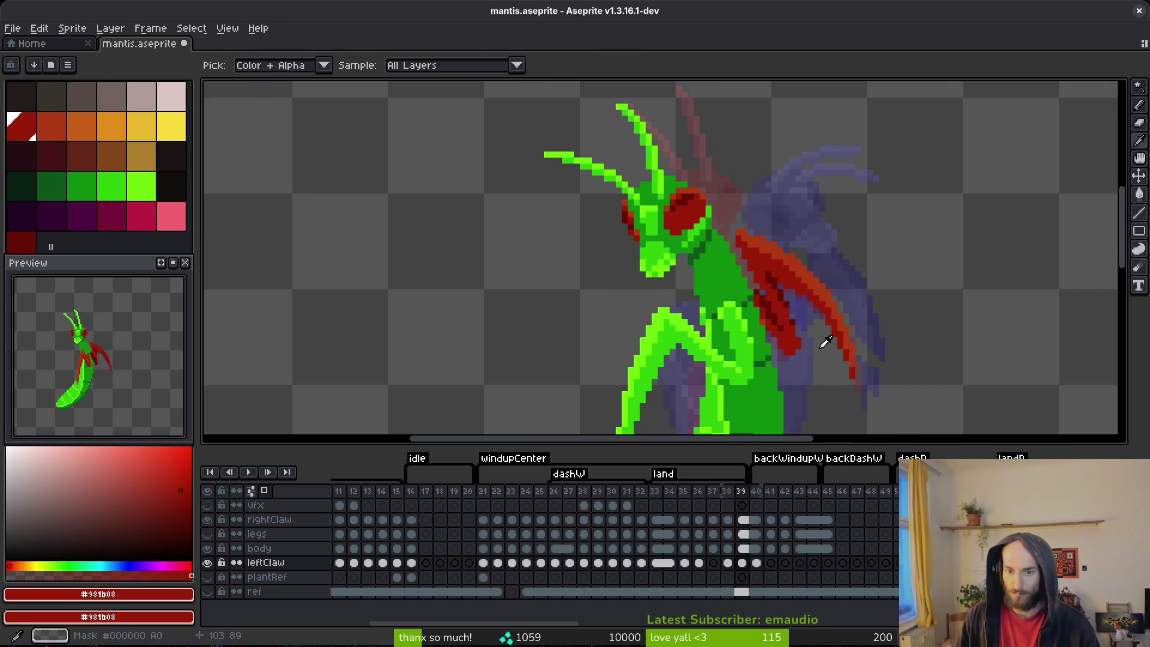
key(comma)
scroll(779, 341, up, 3)
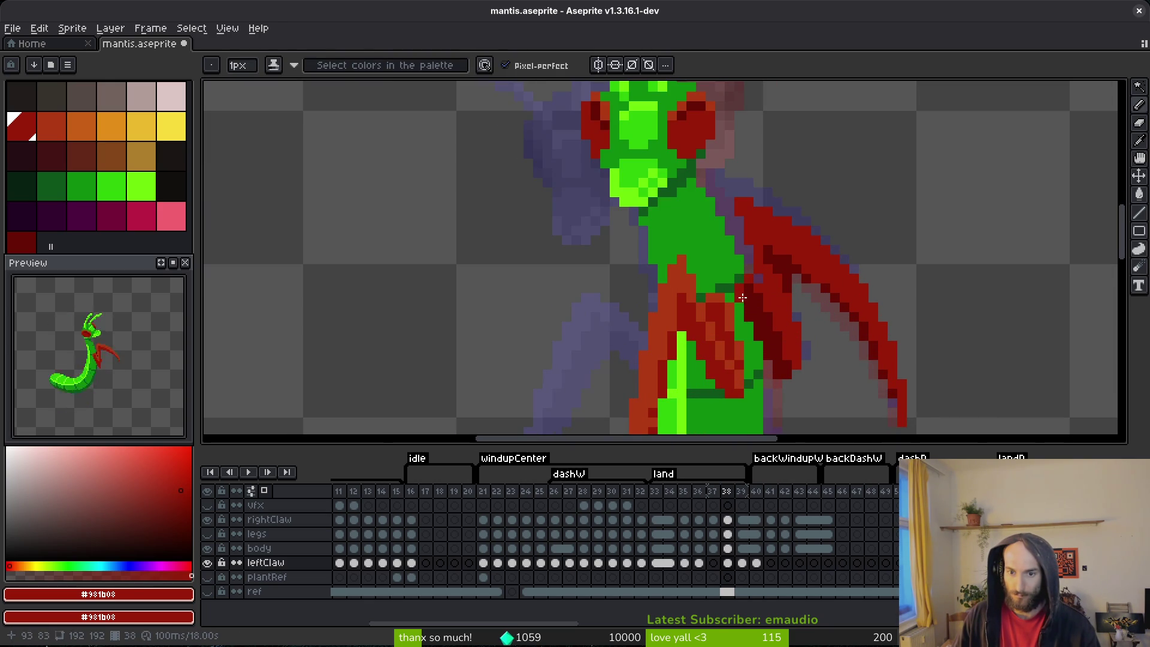
drag(748, 309, 784, 372)
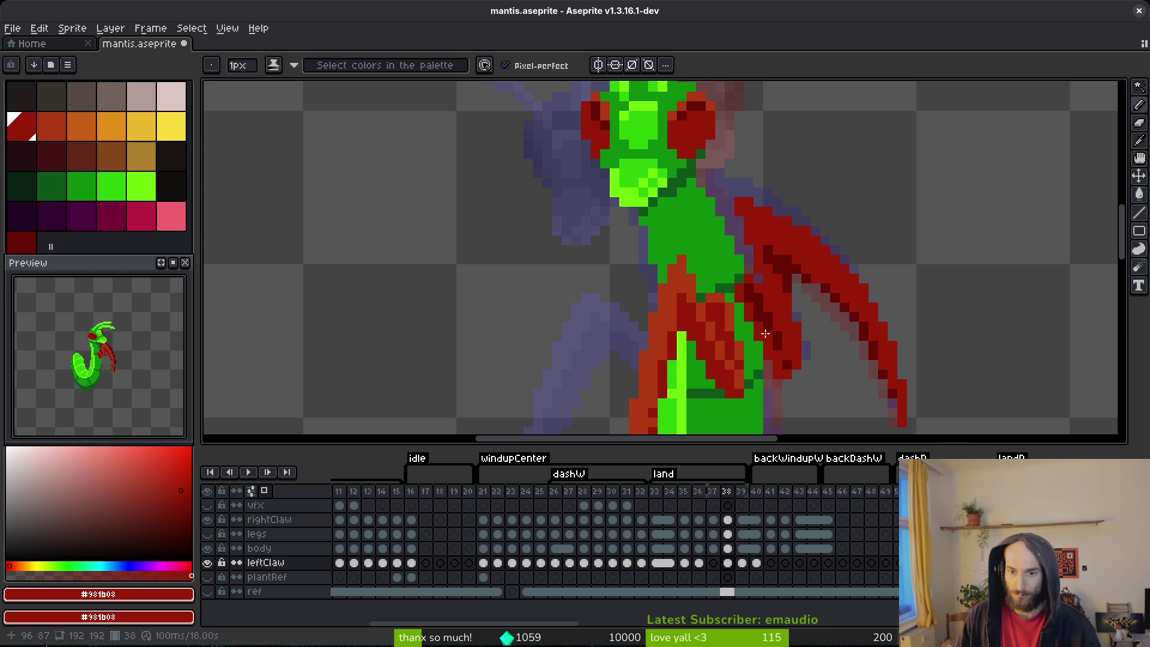
key(ctrl+s)
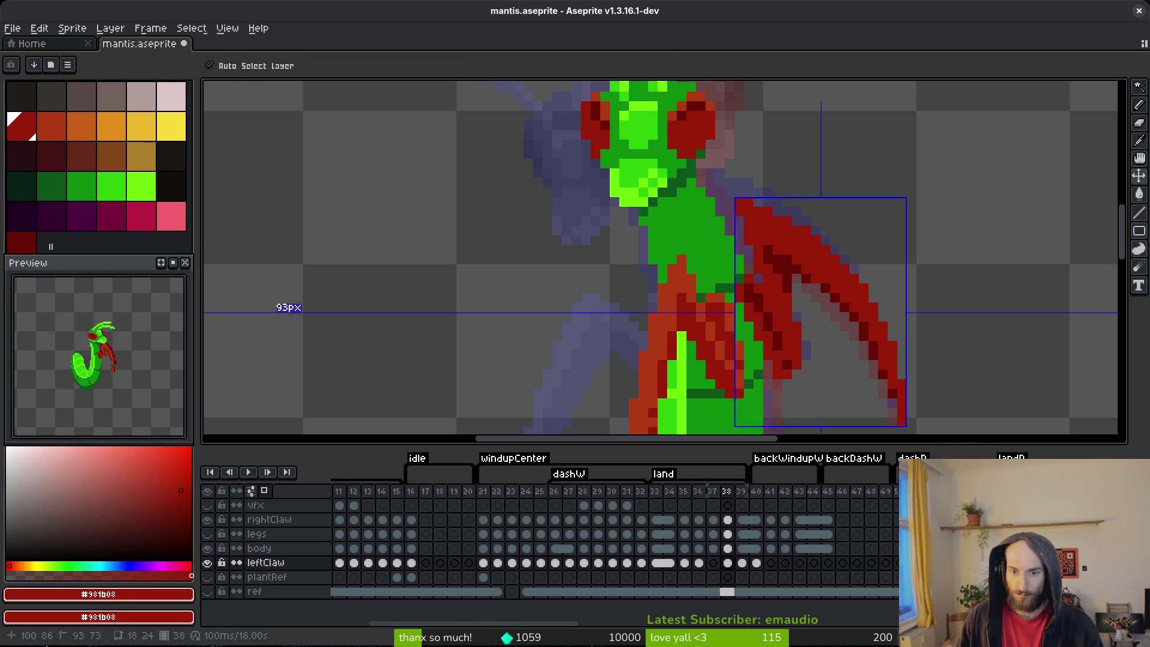
scroll(803, 326, down, 5)
scroll(389, 224, up, 5)
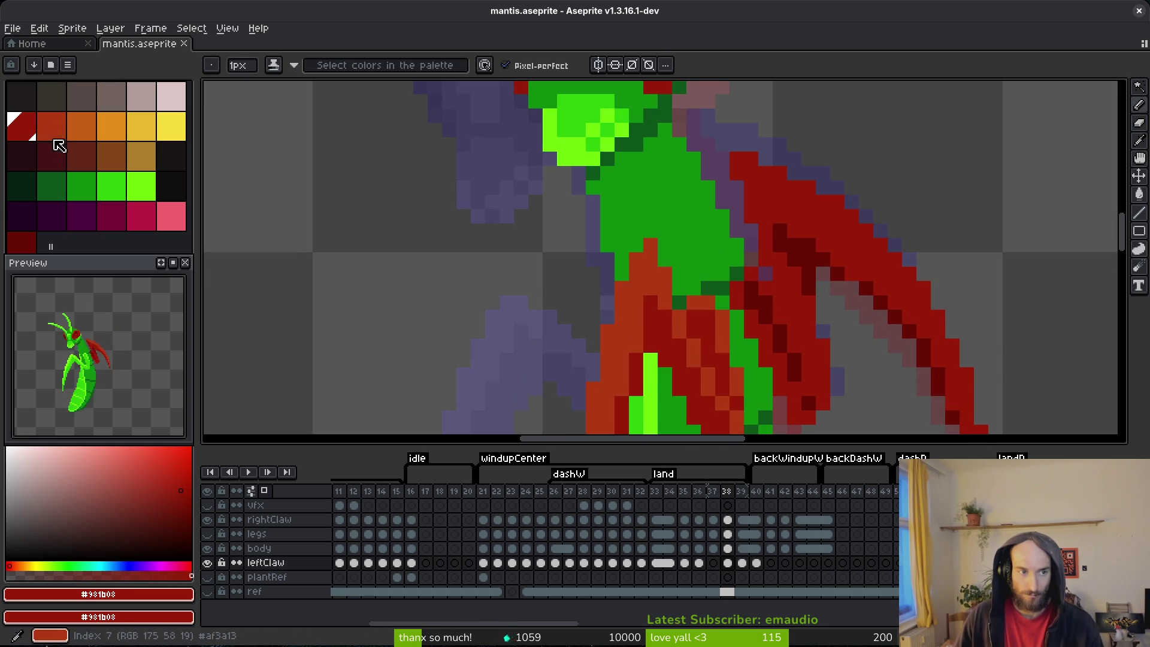
- Paint orange-red #af3a13 highlights along the claw's top and edge, checking against frame 39
key(0)
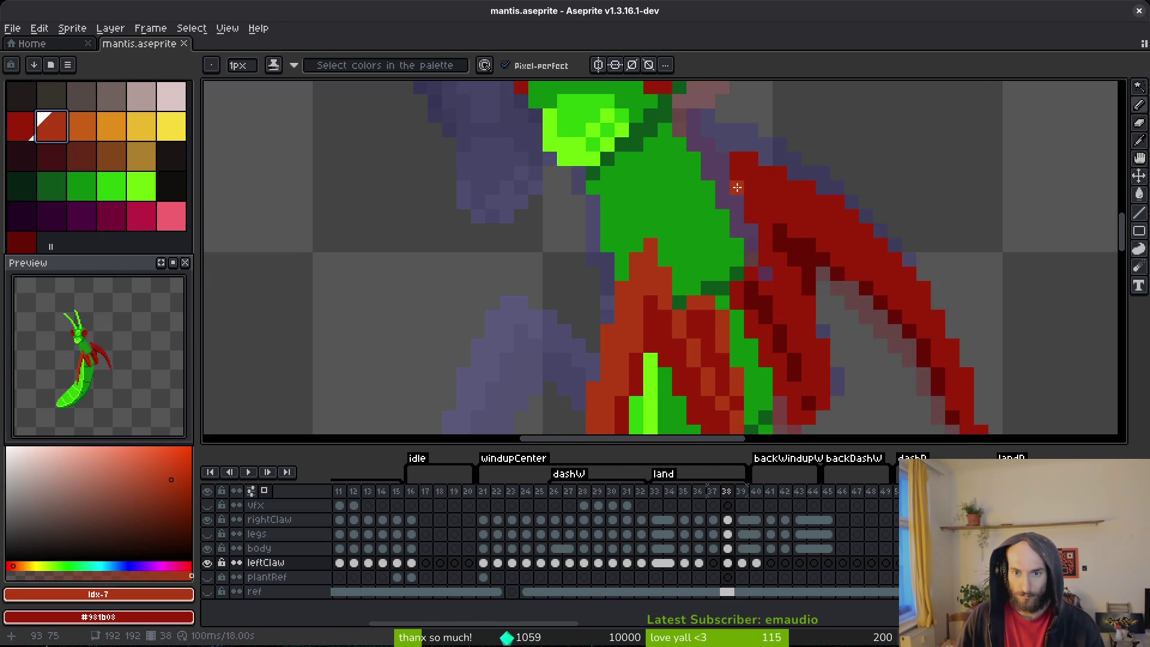
mouse_move(738, 162)
mouse_down()
mouse_move(752, 160)
mouse_move(893, 267)
mouse_move(788, 236)
mouse_up()
mouse_move(734, 186)
mouse_down()
mouse_move(805, 270)
mouse_move(794, 257)
mouse_up()
key(Right)
key(Left)
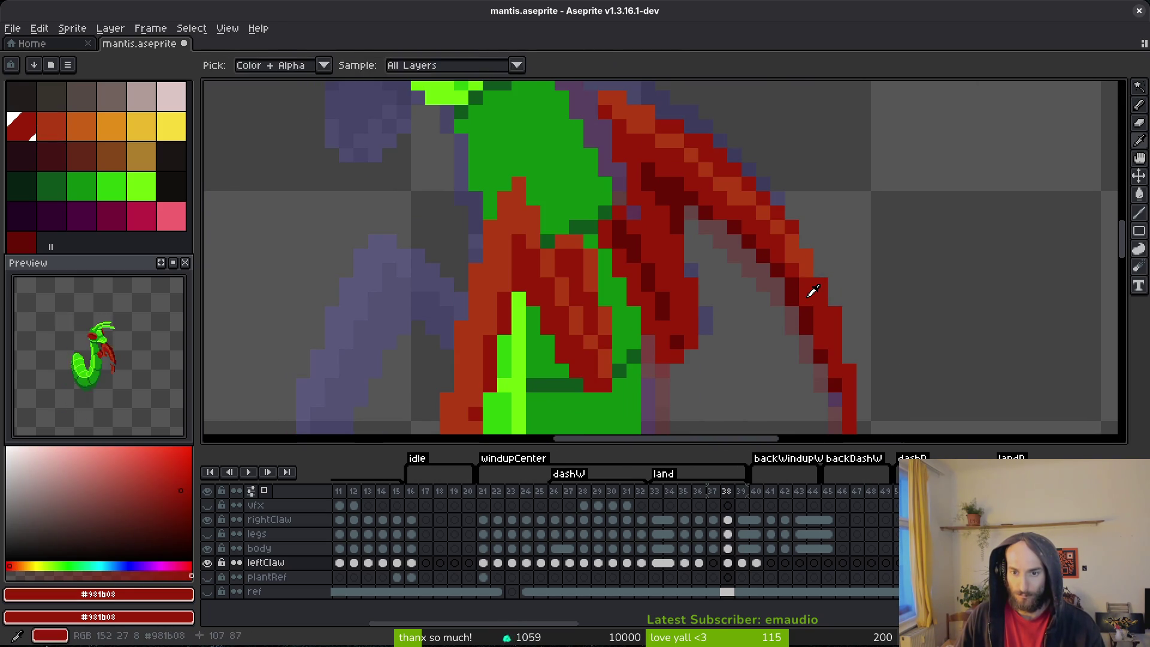
drag(810, 321, 824, 354)
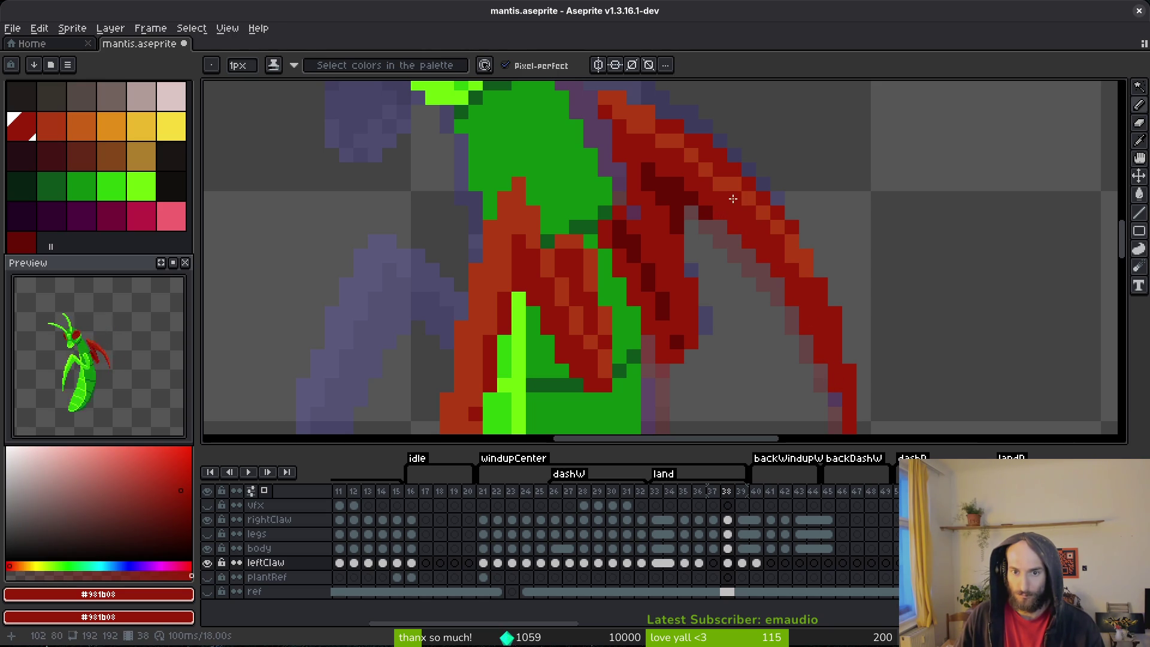
- Touch up single claw pixels by sampling orange-red and dark red from the claw
alt+click(745, 185)
click(706, 209)
alt+click(709, 195)
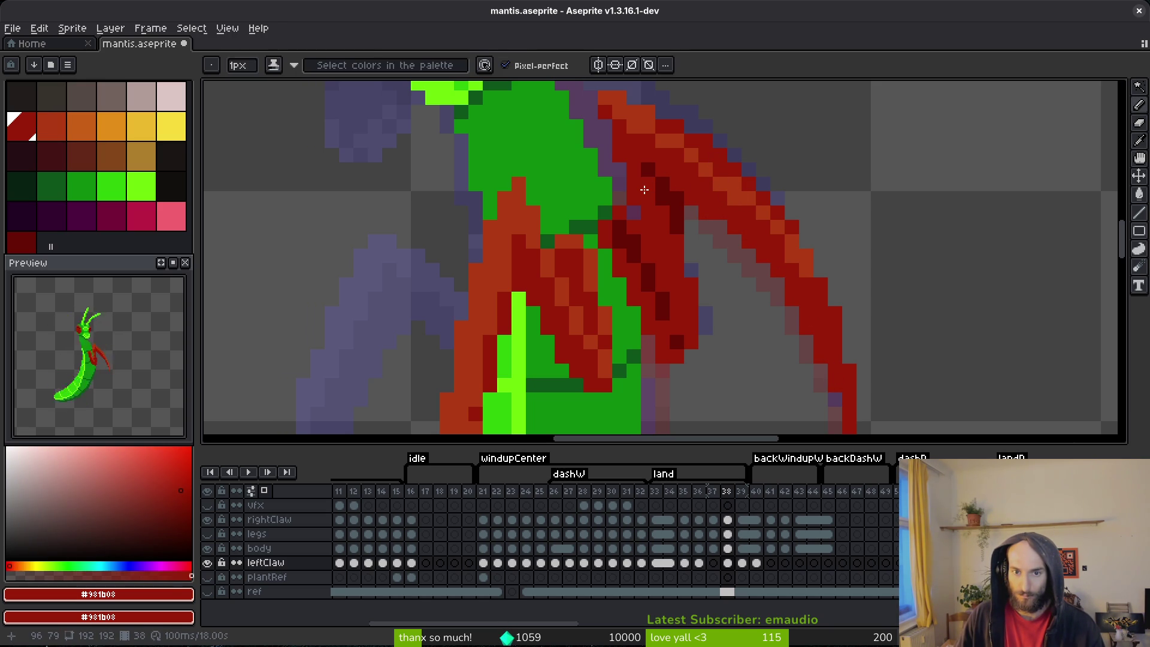
scroll(800, 269, down, 3)
scroll(784, 245, up, 2)
alt+click(771, 213)
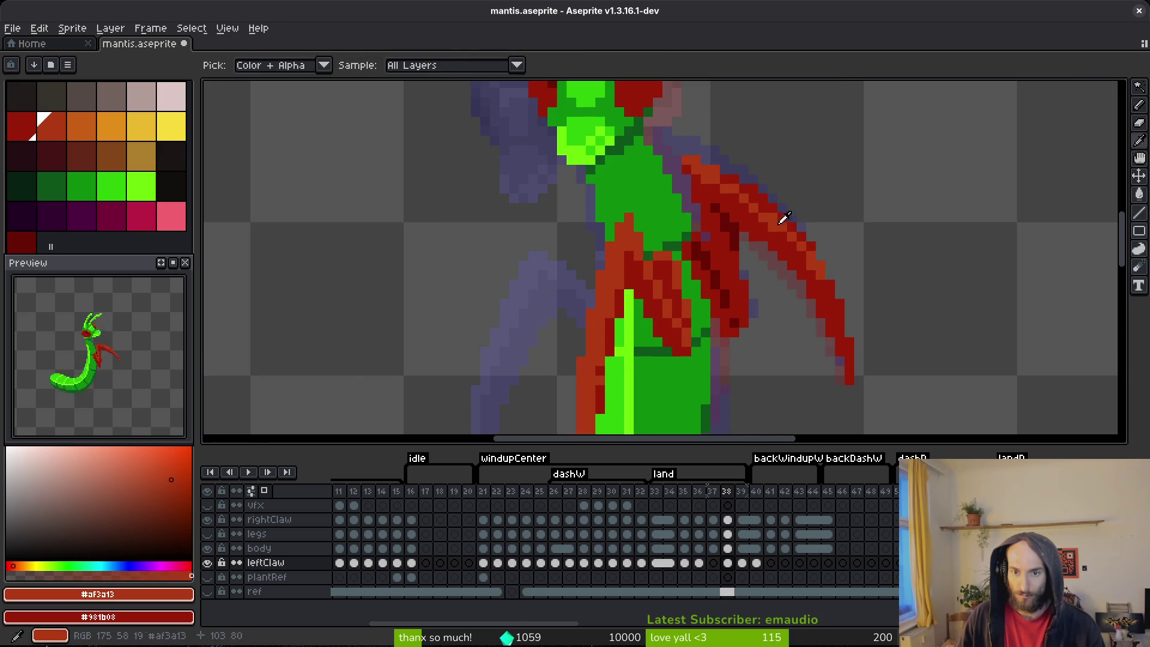
scroll(767, 216, up, 1)
- Trace orange highlights down the claw's right edge and along its upper edge, then save
drag(824, 302, 727, 204)
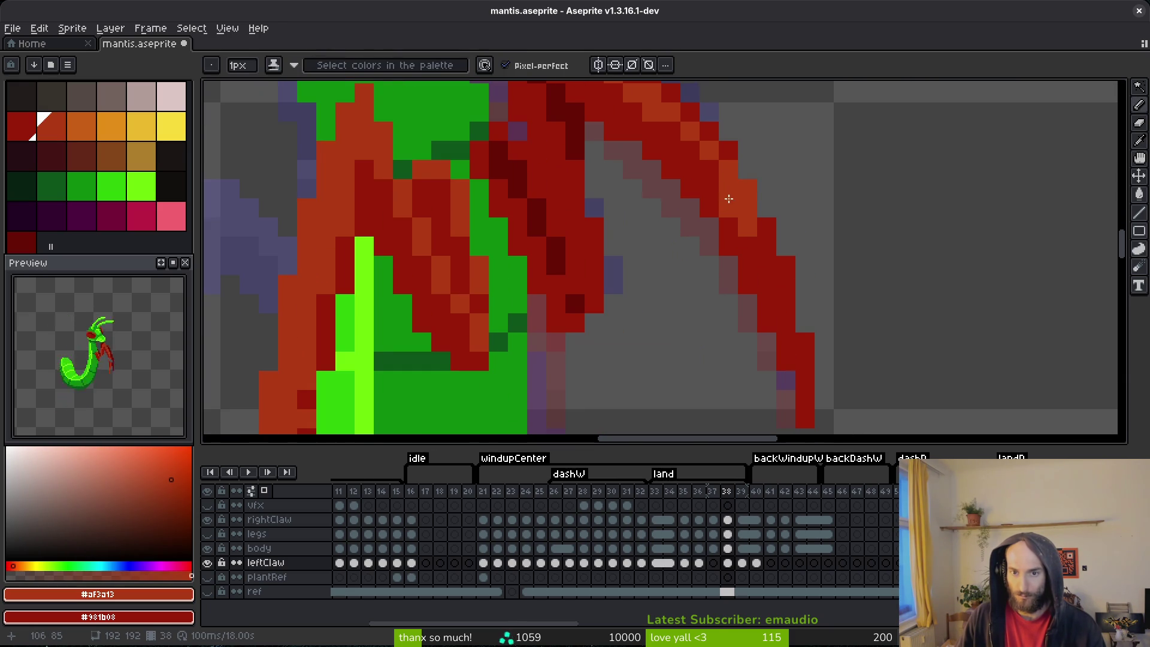
drag(760, 250, 805, 409)
mouse_move(775, 264)
mouse_down()
mouse_move(709, 131)
mouse_move(671, 93)
mouse_move(766, 272)
mouse_up()
mouse_move(755, 232)
mouse_down()
mouse_move(732, 203)
mouse_move(647, 157)
mouse_up()
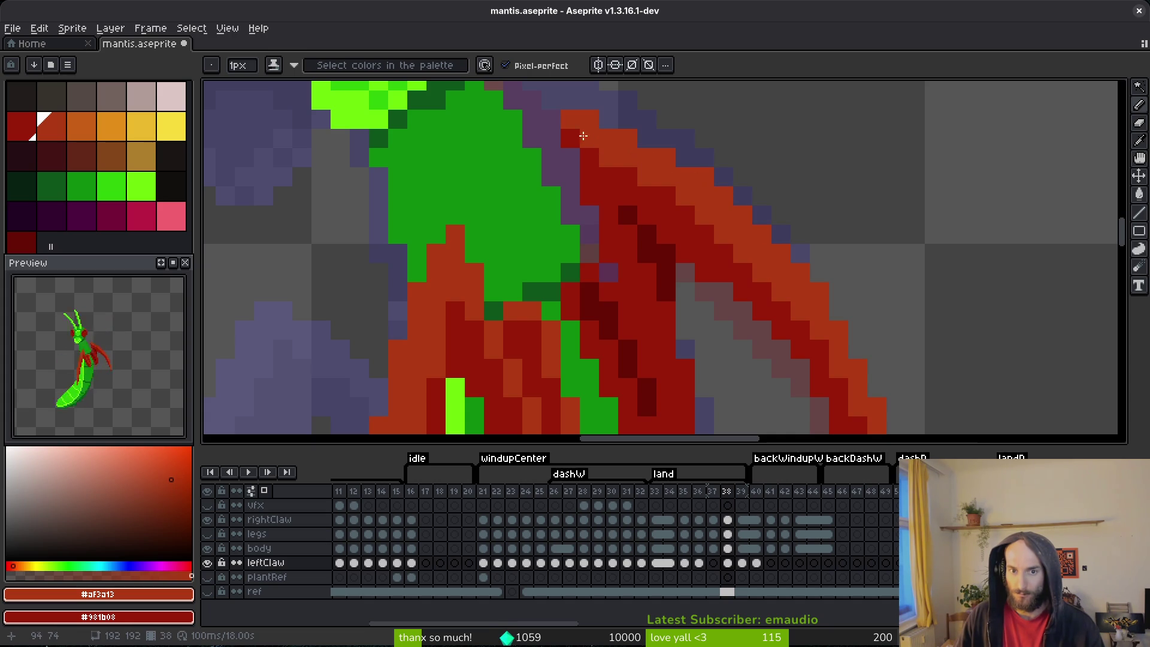
scroll(685, 239, down, 3)
key(ctrl+s)
scroll(685, 239, down, 3)
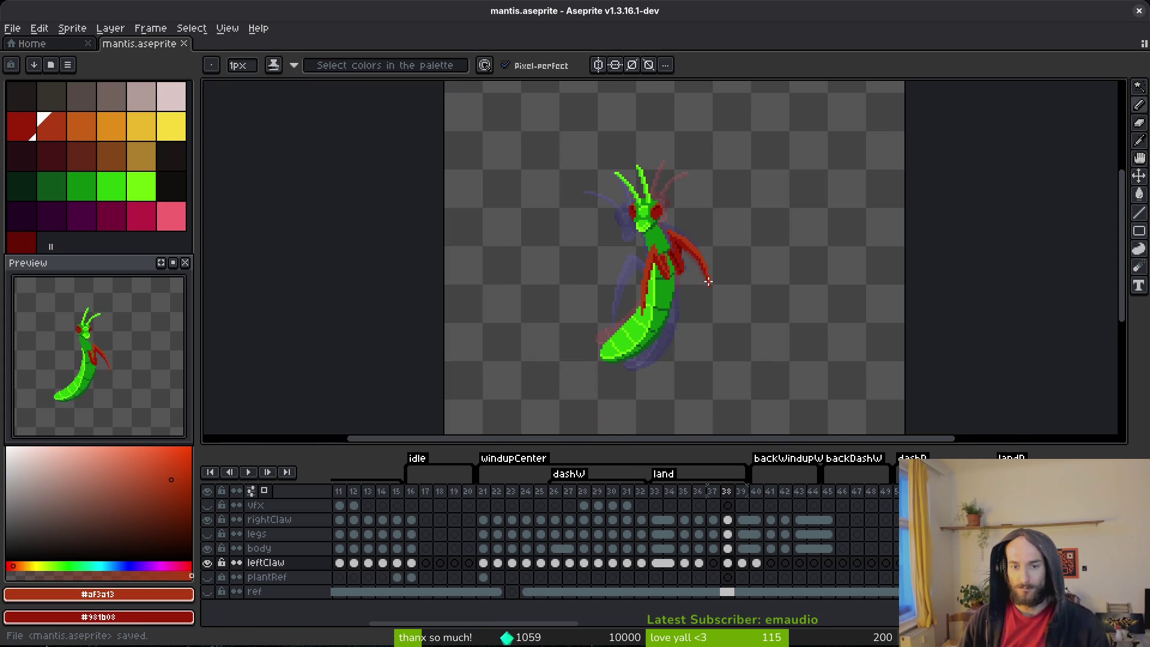
- Flip between frames 38 and 39 to compare the claw, ending on frame 38
key(period)
key(alt)
key(comma)
key(period)
key(comma)
key(period)
key(comma)
key(period)
key(period)
key(comma)
key(comma)
scroll(736, 276, up, 2)
key(period)
key(comma)
scroll(707, 227, up, 2)
- Lasso-select the claw tip, nudge it one pixel left, then reselect and clear the selection
key(shift+w)
scroll(702, 215, up, 1)
drag(708, 148, 689, 138)
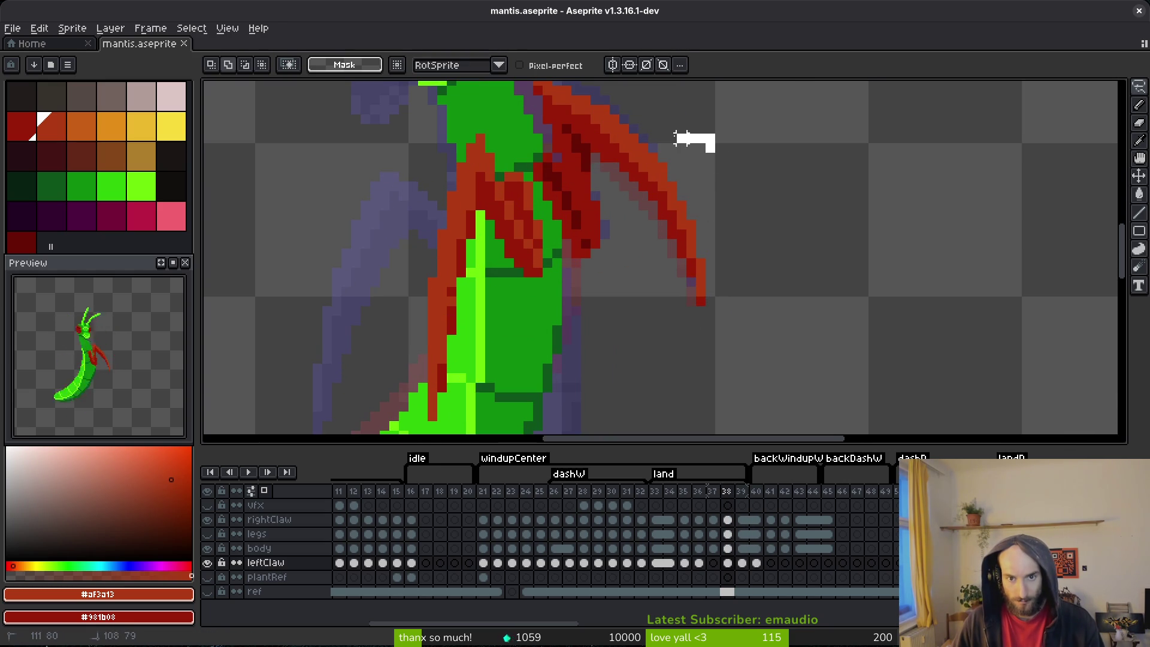
mouse_move(623, 168)
mouse_down()
mouse_move(778, 244)
mouse_move(663, 206)
mouse_up()
key(Left)
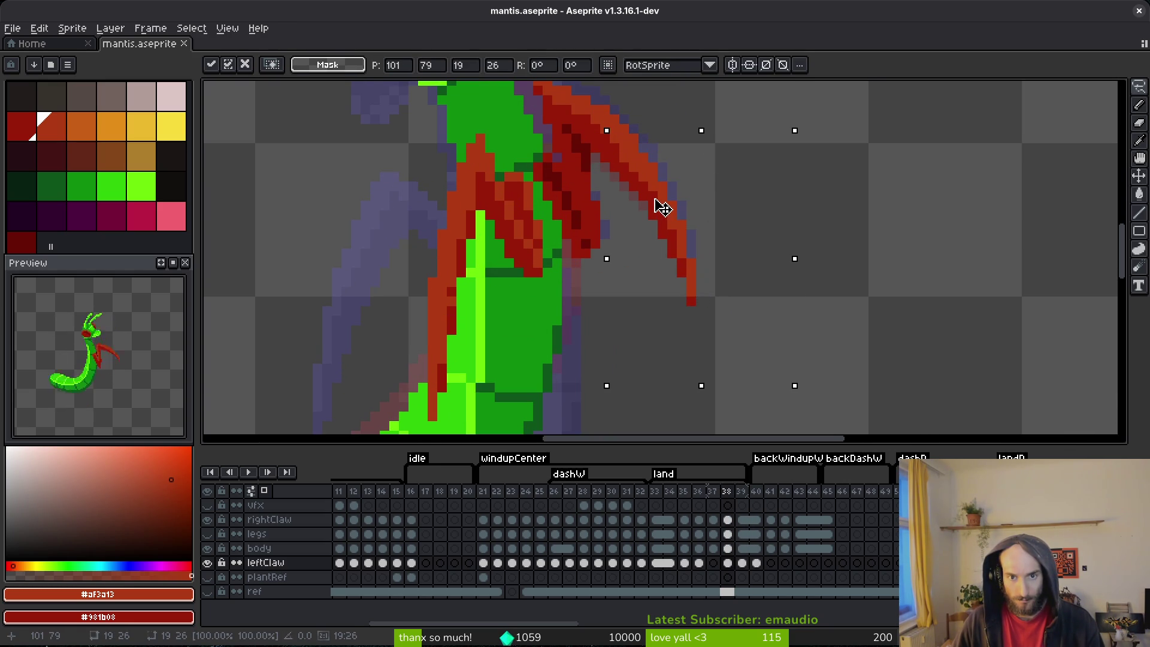
key(ctrl+d)
drag(702, 157, 662, 166)
drag(634, 227, 693, 236)
key(ctrl+d)
- Pick the claw's dark red as the pencil colour and save mantis.aseprite
scroll(671, 222, up, 2)
key(b)
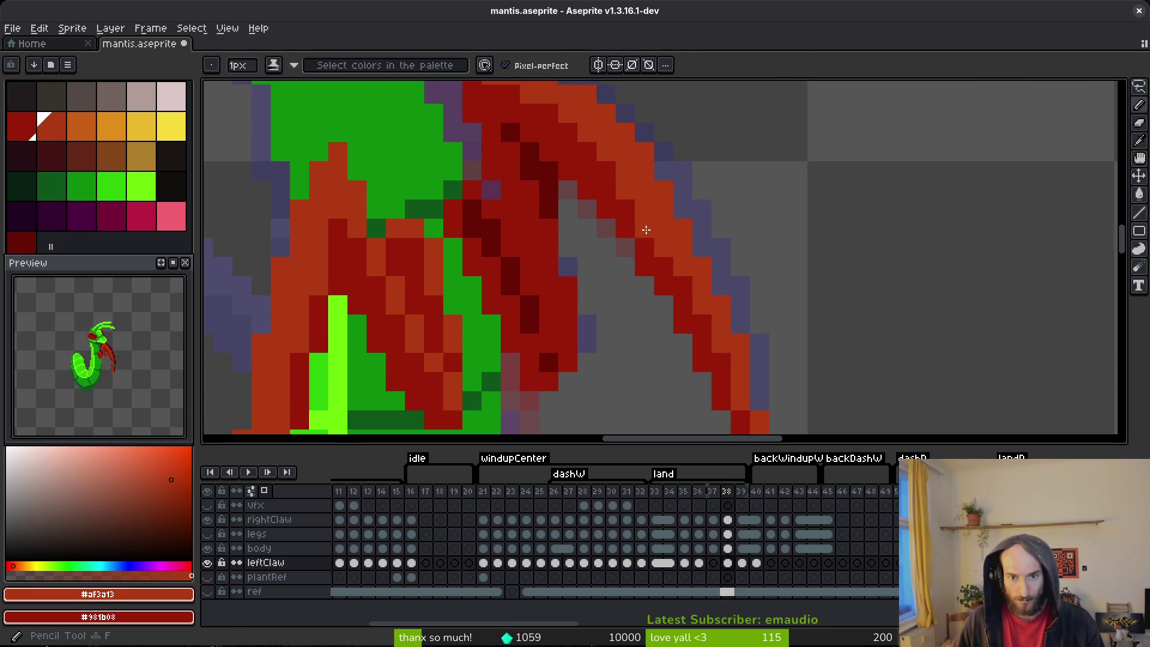
alt+click(658, 255)
key(ctrl+s)
scroll(711, 259, down, 4)
scroll(711, 259, up, 3)
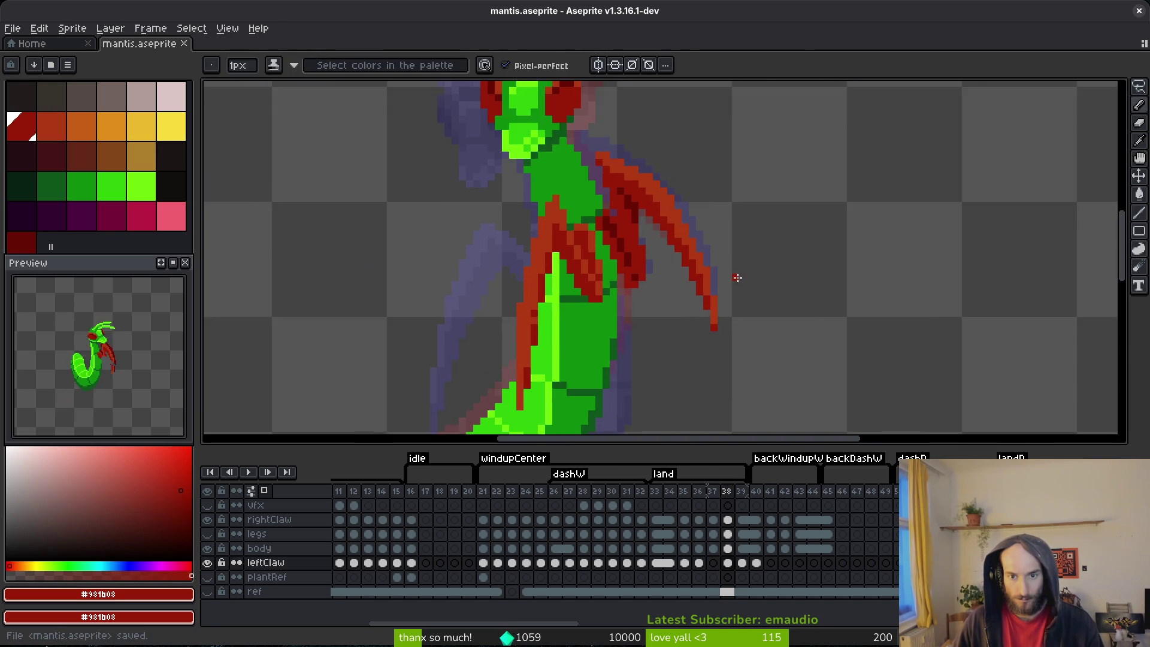
- Lasso-select the claw tip, move it one pixel down and apply the move
key(shift+w)
mouse_move(696, 214)
mouse_down()
mouse_move(672, 224)
mouse_move(716, 324)
mouse_move(707, 297)
mouse_up()
key(Down)
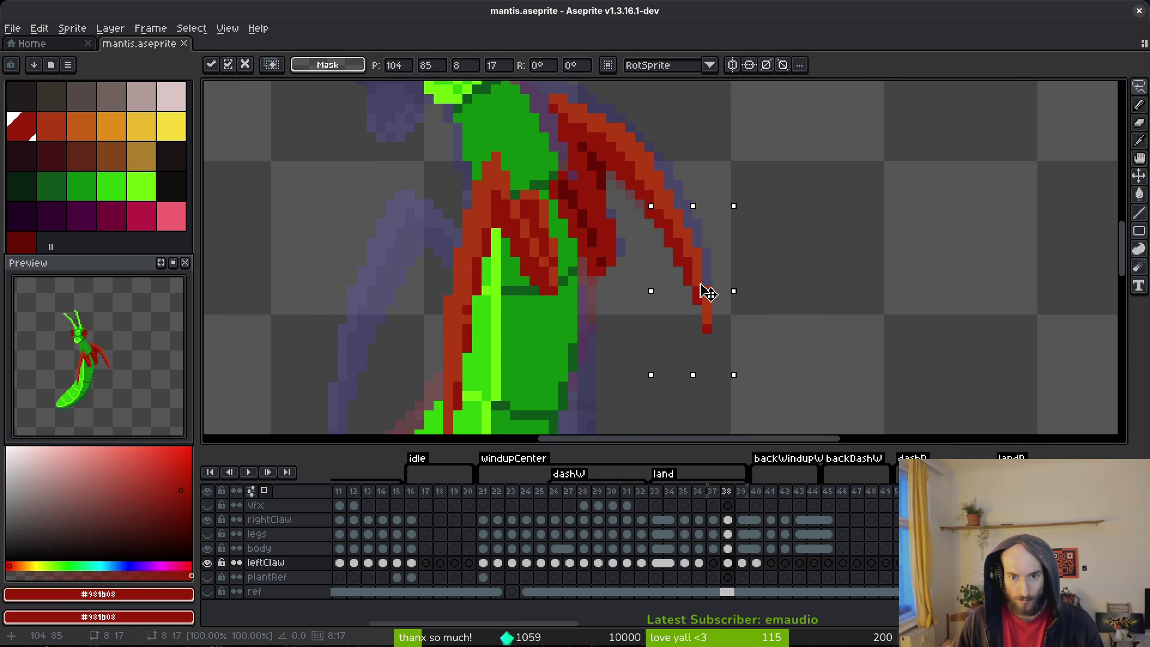
key(Return)
scroll(662, 238, up, 2)
- Repaint a claw pixel in red and recolour the claw-edge pixels in lighter orange-red, saving
key(e)
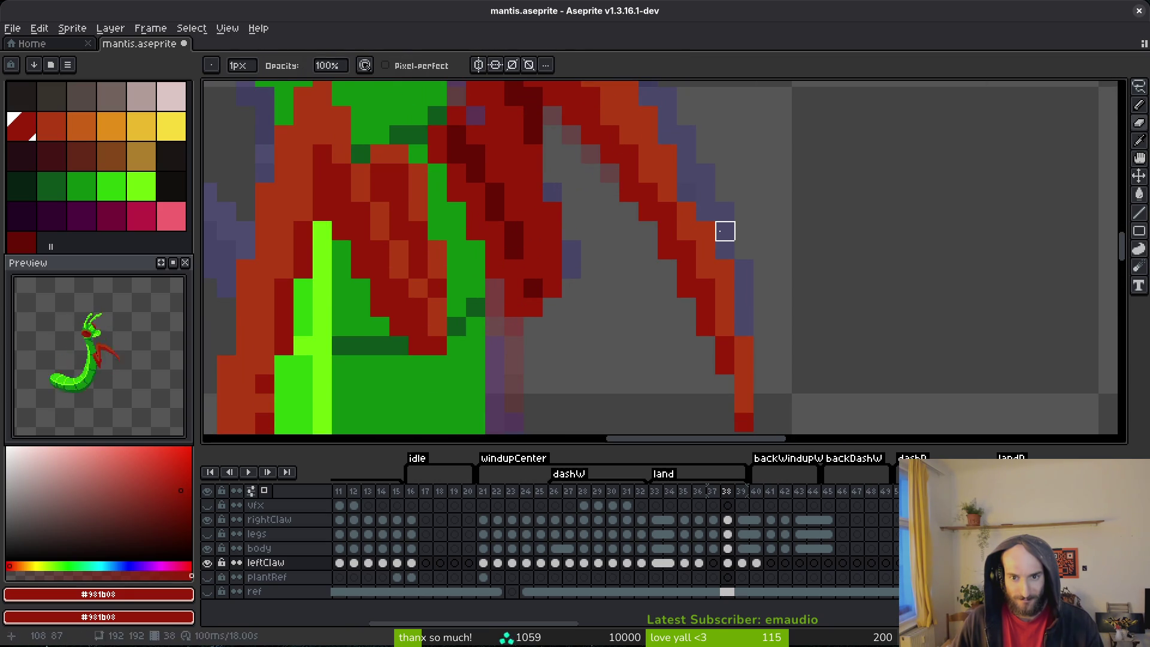
key(b)
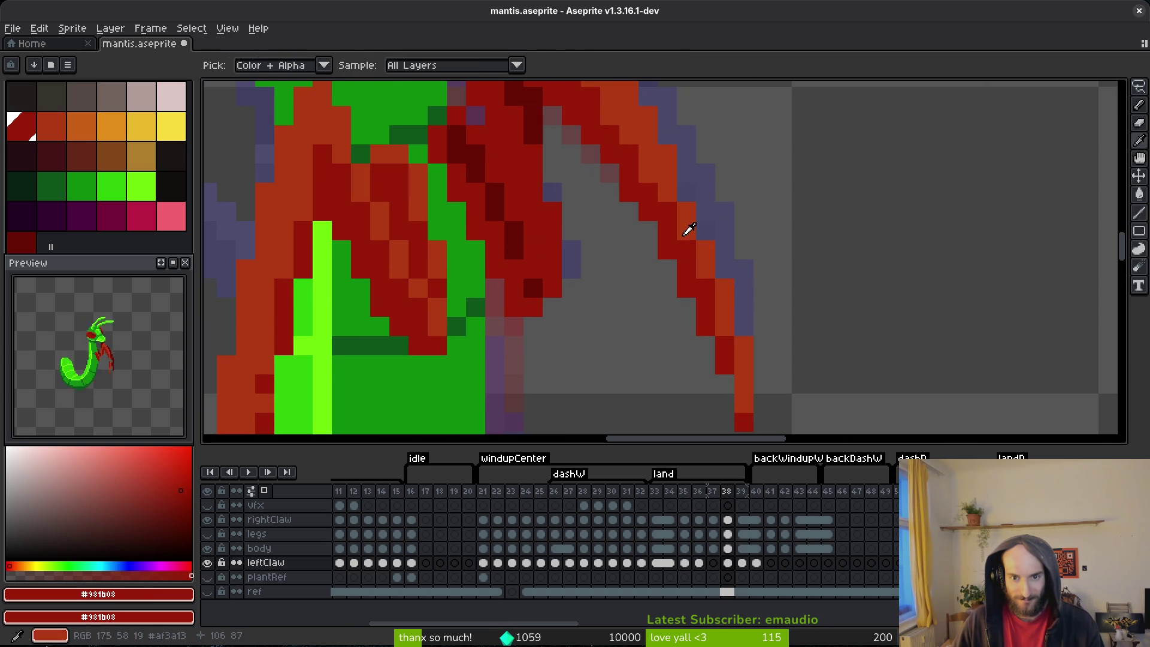
click(751, 324)
key(ctrl+s)
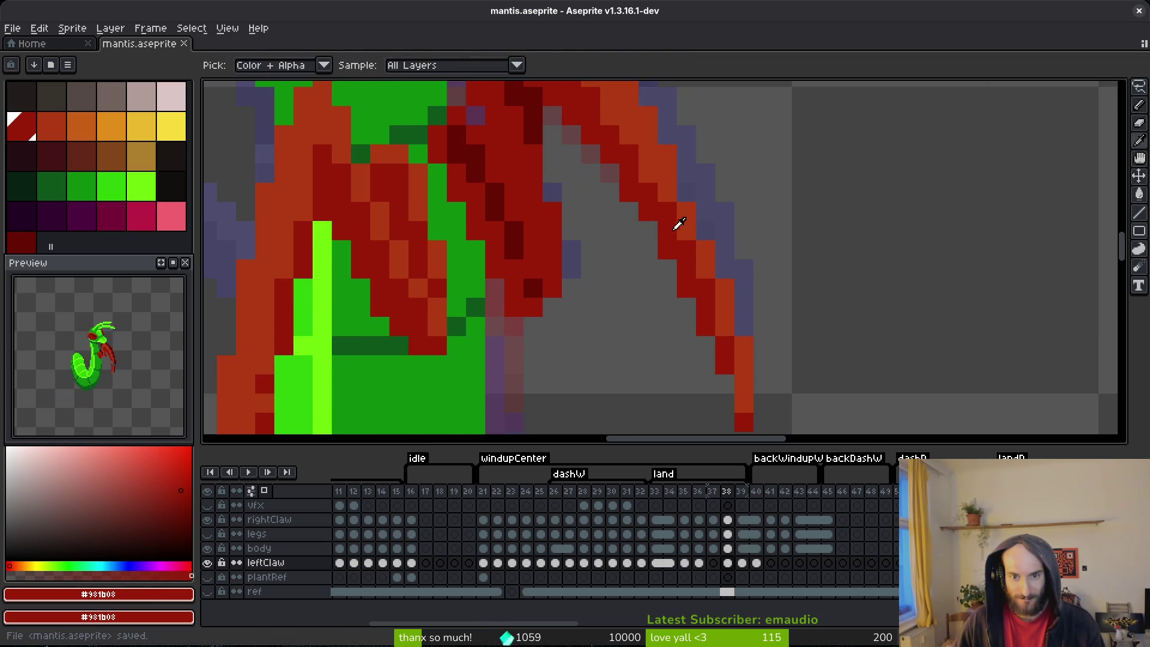
alt+click(675, 206)
drag(678, 237, 730, 324)
scroll(730, 342, down, 7)
key(ctrl+s)
- Select the end of the claw tip, shift it and commit the move
scroll(767, 280, up, 6)
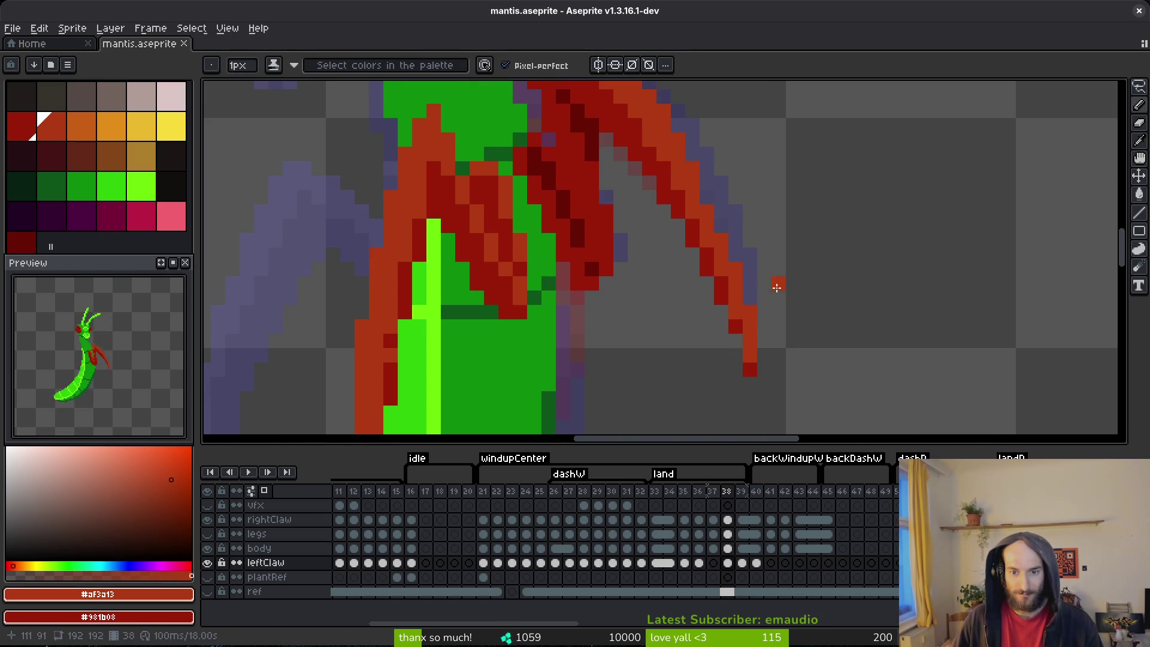
key(q)
mouse_move(772, 247)
mouse_down()
mouse_move(733, 309)
mouse_move(773, 307)
mouse_move(737, 309)
mouse_move(726, 269)
mouse_up()
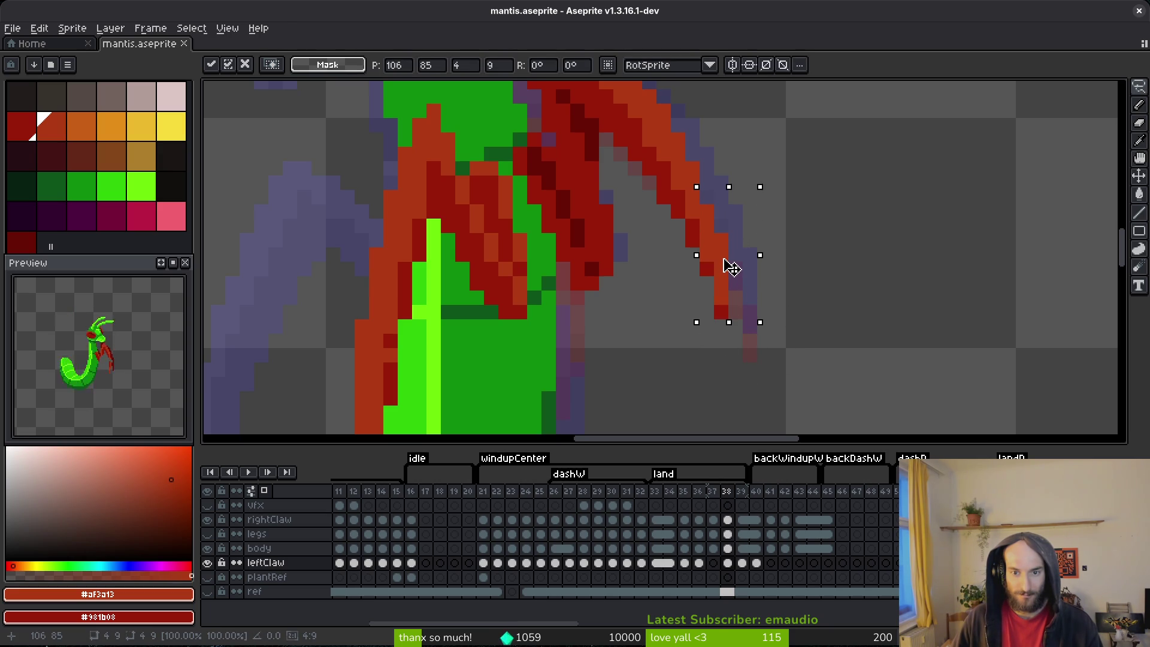
key(ctrl+d)
- Pick the dark claw red and add red pixels to extend the claw tip, then save
key(i)
click(714, 269)
key(b)
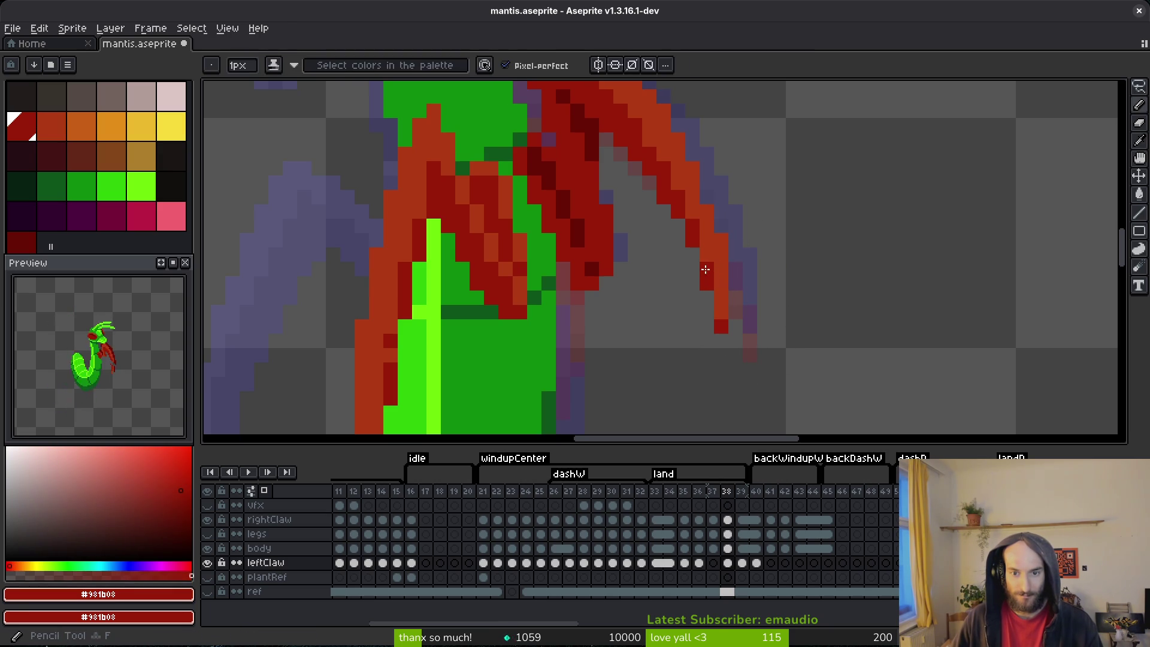
click(721, 341)
alt+click(725, 323)
drag(721, 317, 727, 345)
key(ctrl+s)
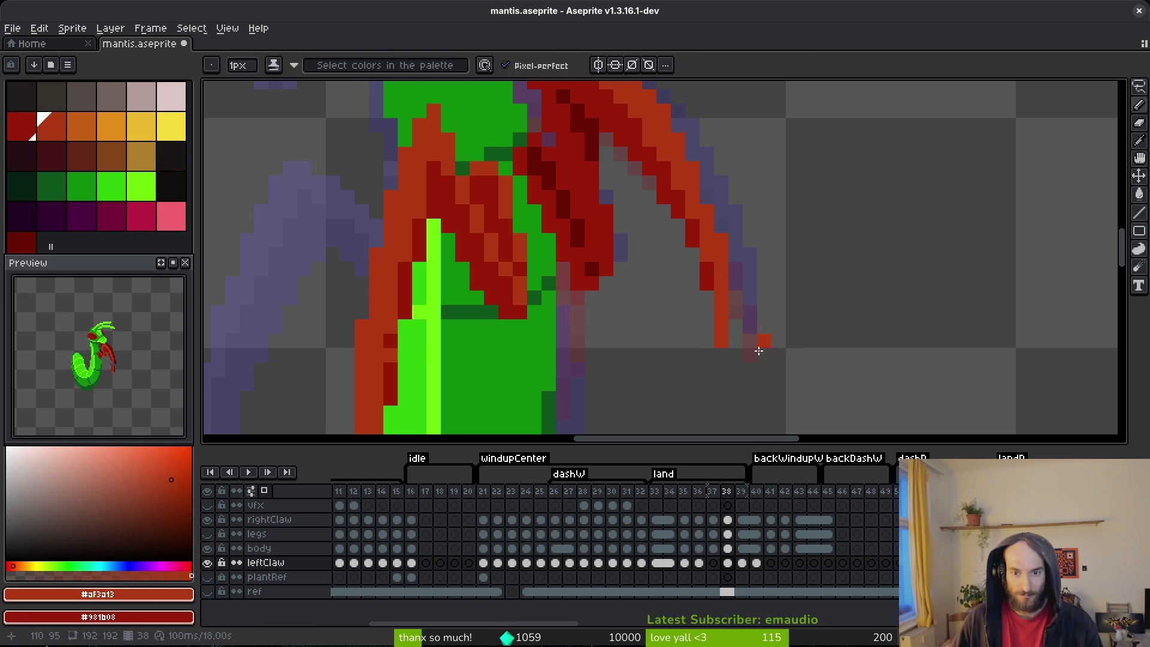
- Step to the neighbouring frame and back to frame 38 to check the claw
scroll(776, 329, down, 3)
key(i)
key(Left)
key(Right)
key(Left)
key(Right)
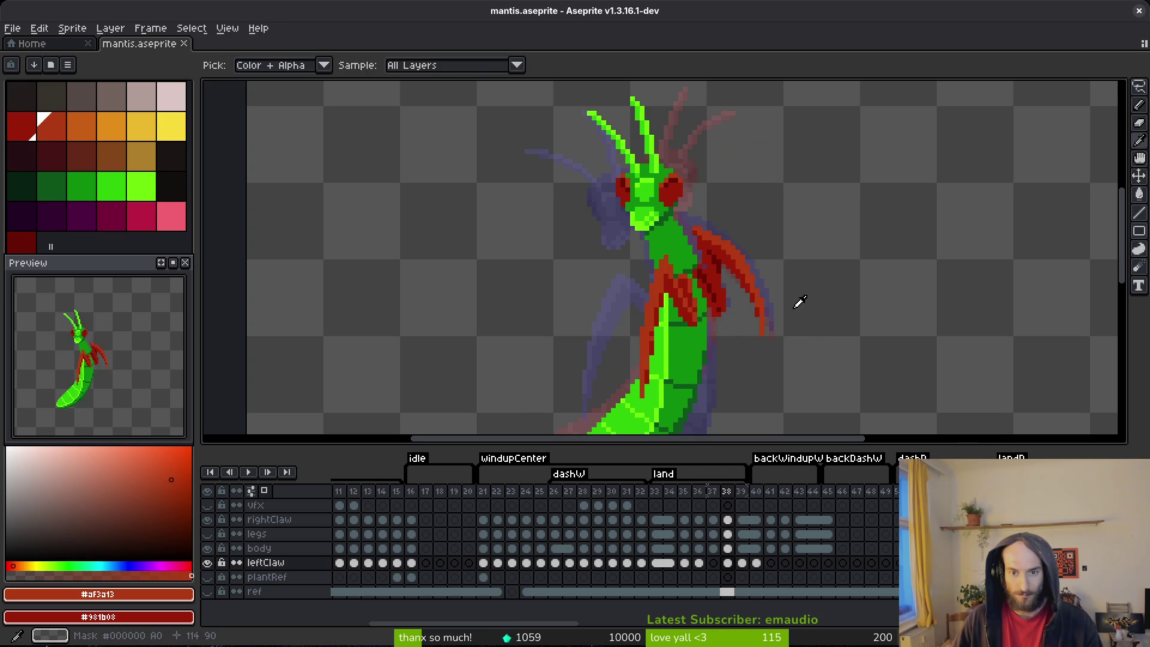
- Extend the claw tip downward in dark red #981b08, then undo the extension
key(Left)
key(Right)
scroll(747, 264, up, 3)
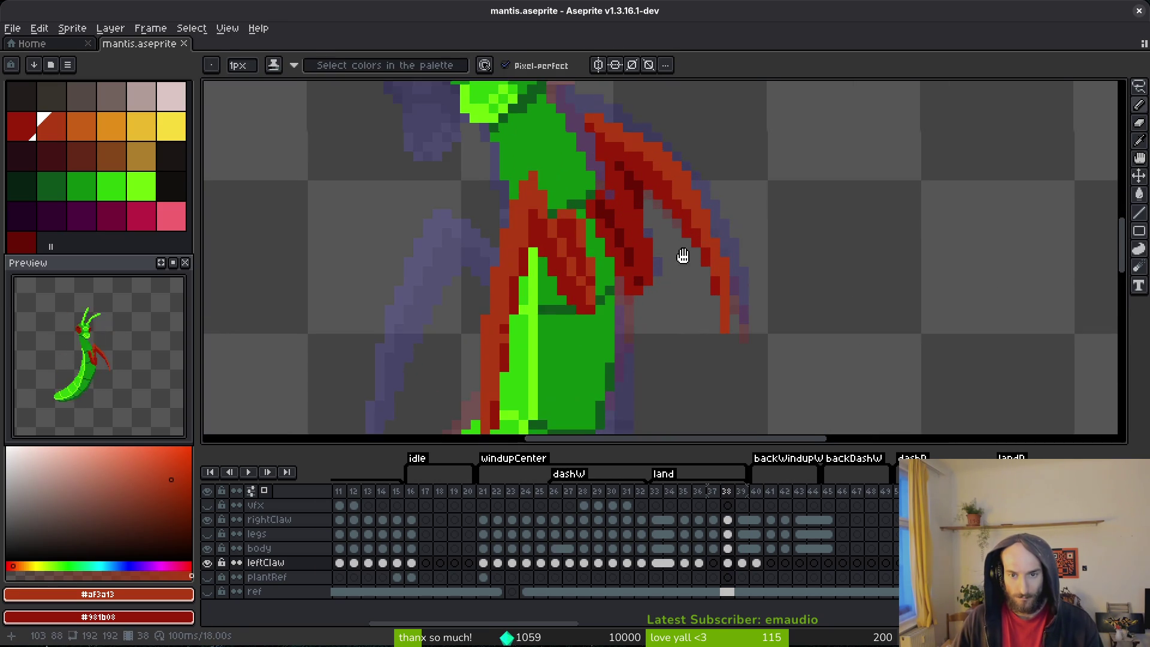
alt+click(689, 190)
drag(713, 326, 715, 367)
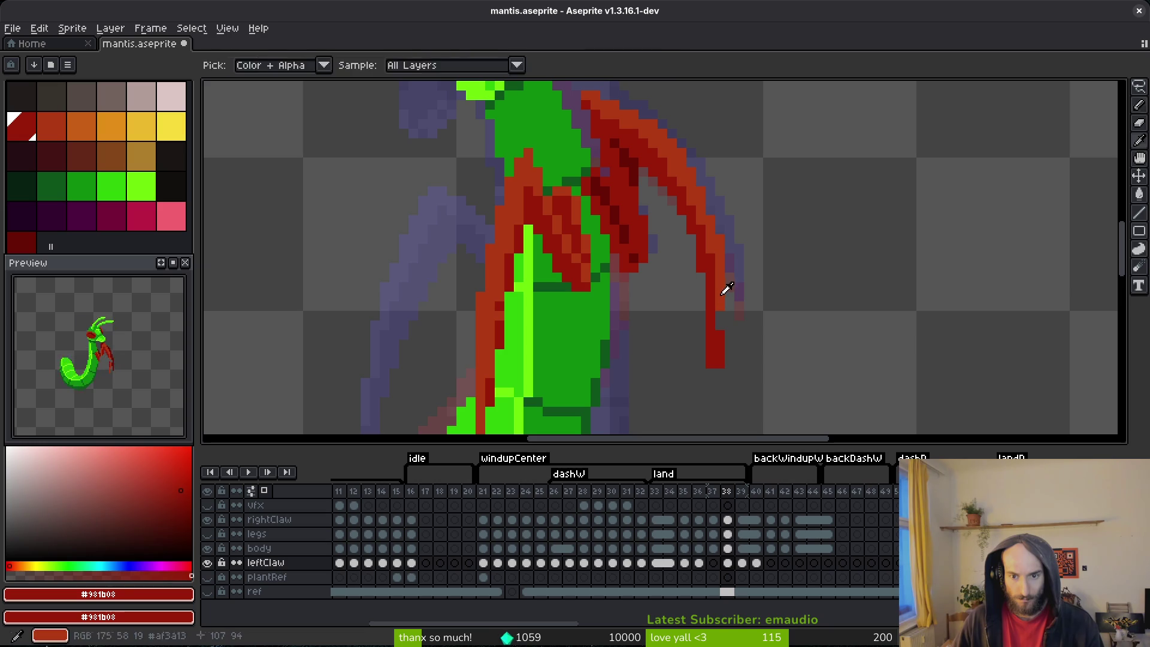
alt+click(719, 296)
key(ctrl+z)
- Erase a stray pixel at the claw tip and save the sprite
key(e)
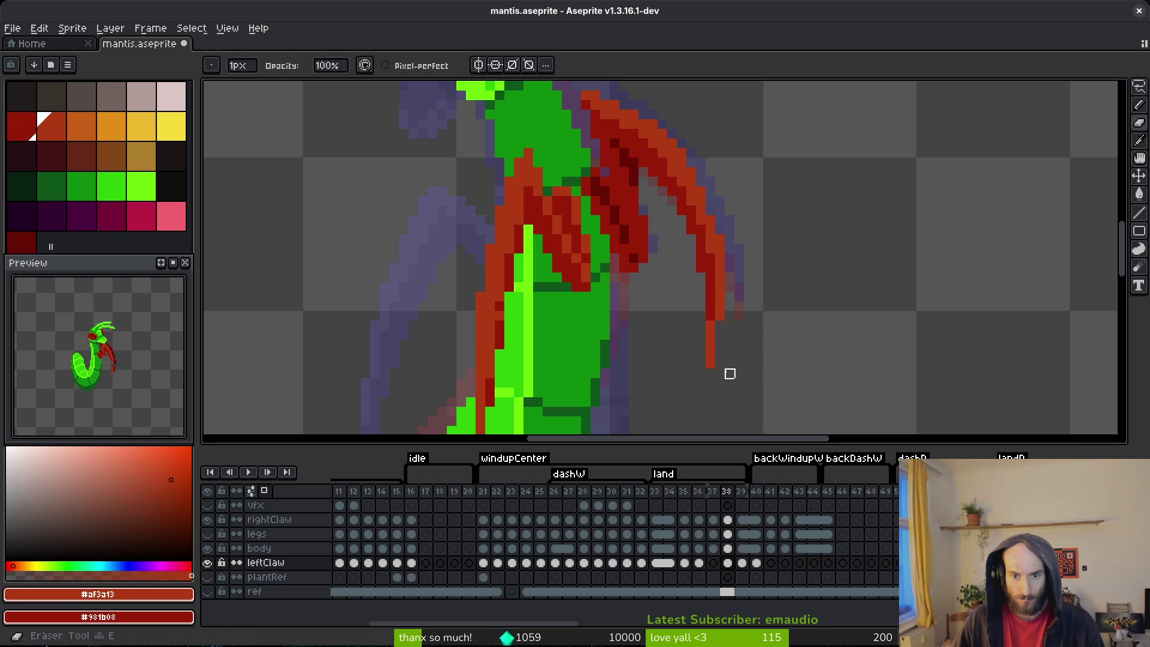
scroll(730, 373, down, 2)
scroll(739, 318, up, 2)
click(693, 380)
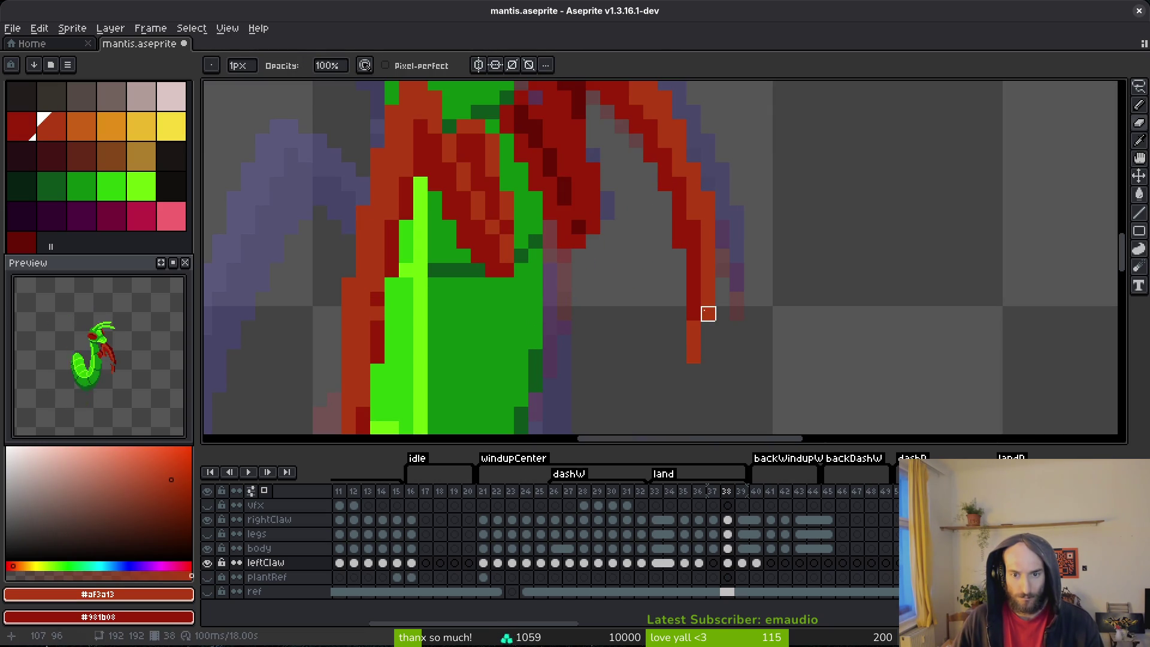
key(b)
scroll(712, 293, down, 2)
key(ctrl+s)
- Touch up the claw tip with the eraser, pencil and eyedropper, saving along the way
key(e)
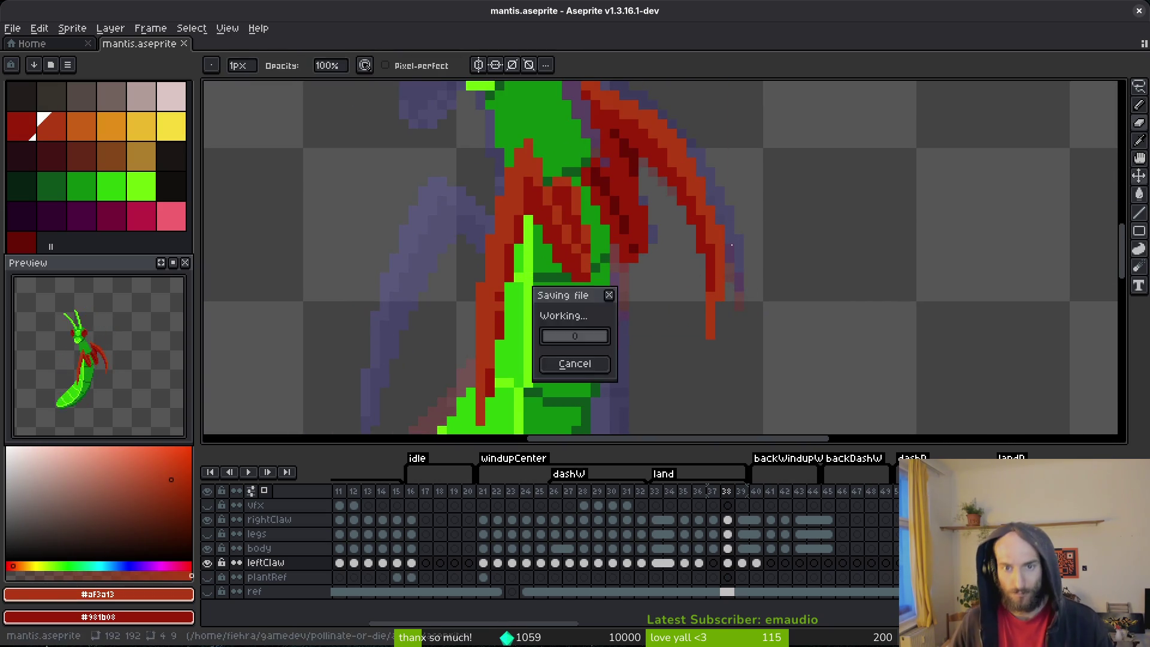
scroll(745, 266, down, 2)
scroll(737, 236, up, 3)
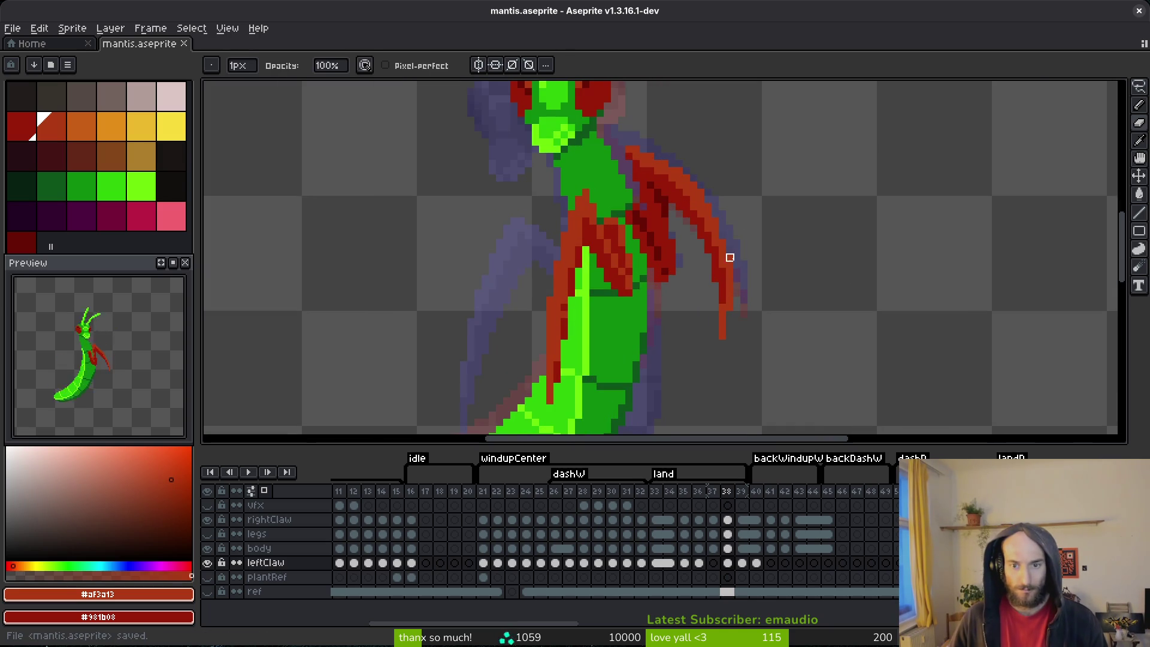
key(b)
key(ctrl+s)
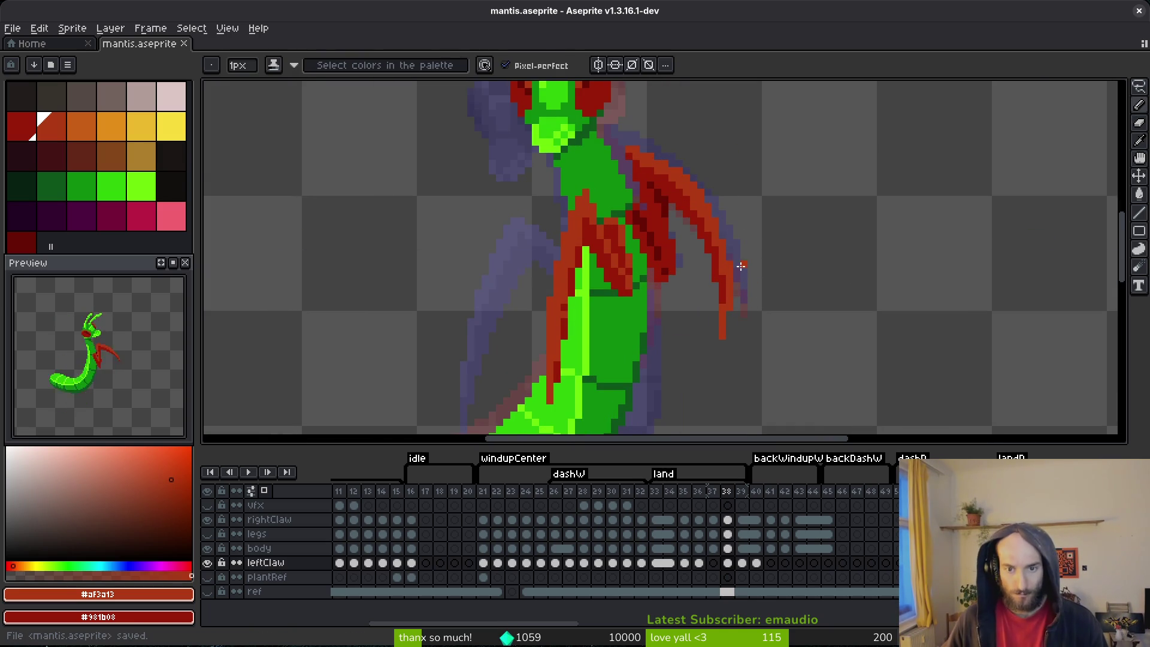
scroll(731, 285, up, 1)
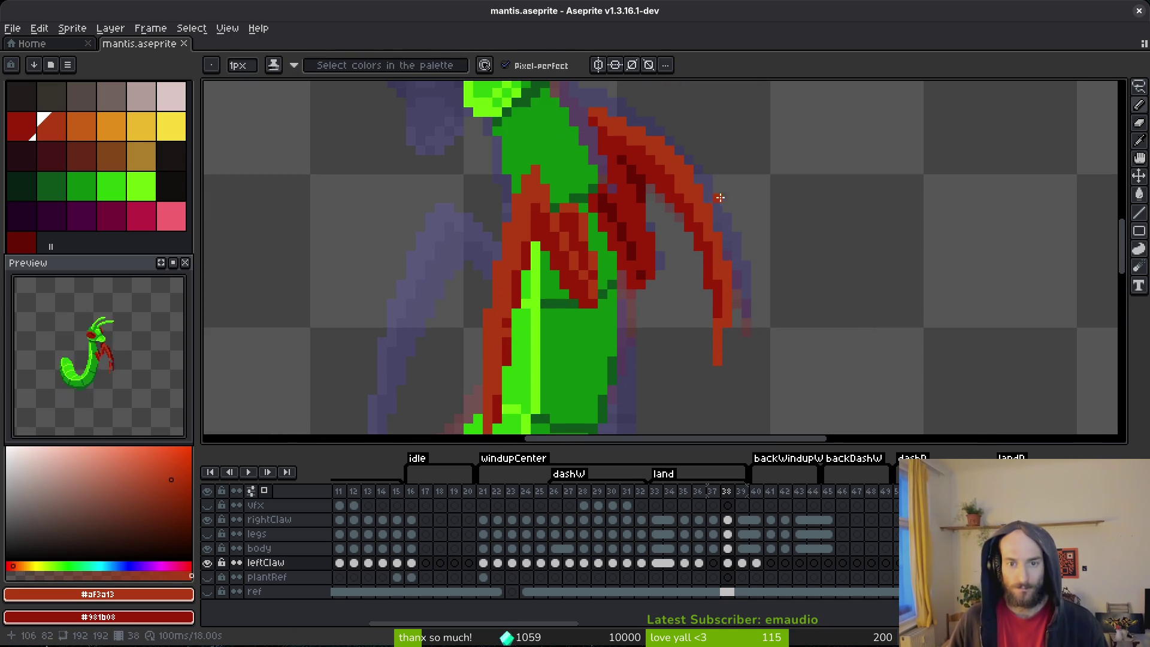
scroll(743, 255, down, 3)
key(i)
key(b)
scroll(737, 255, up, 2)
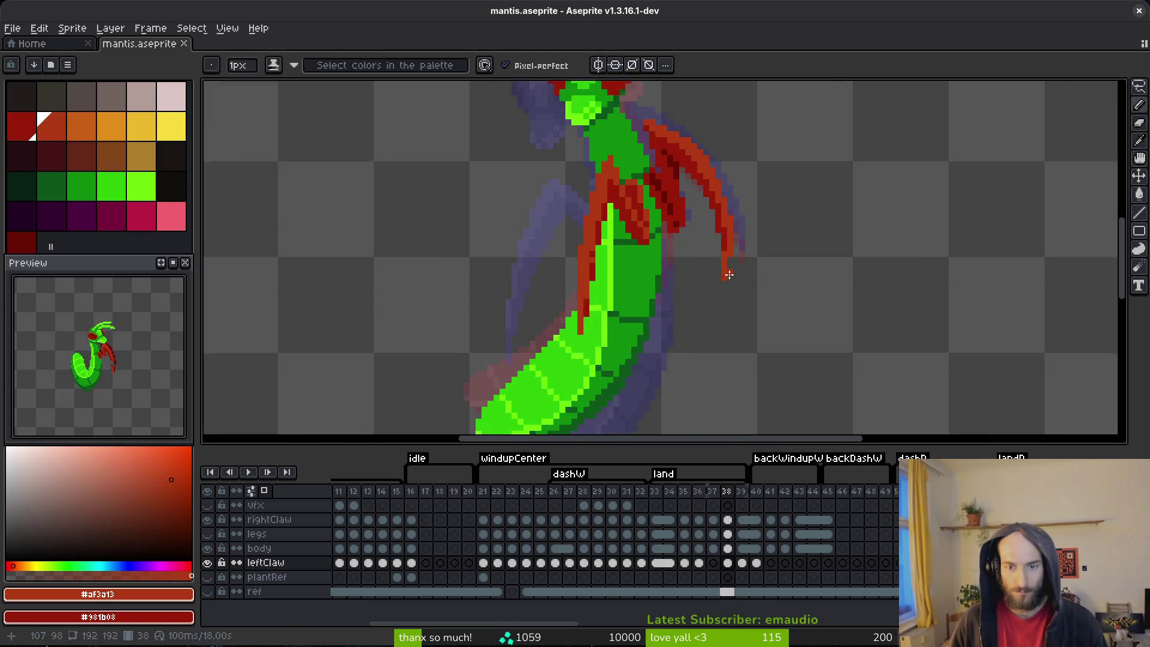
key(i)
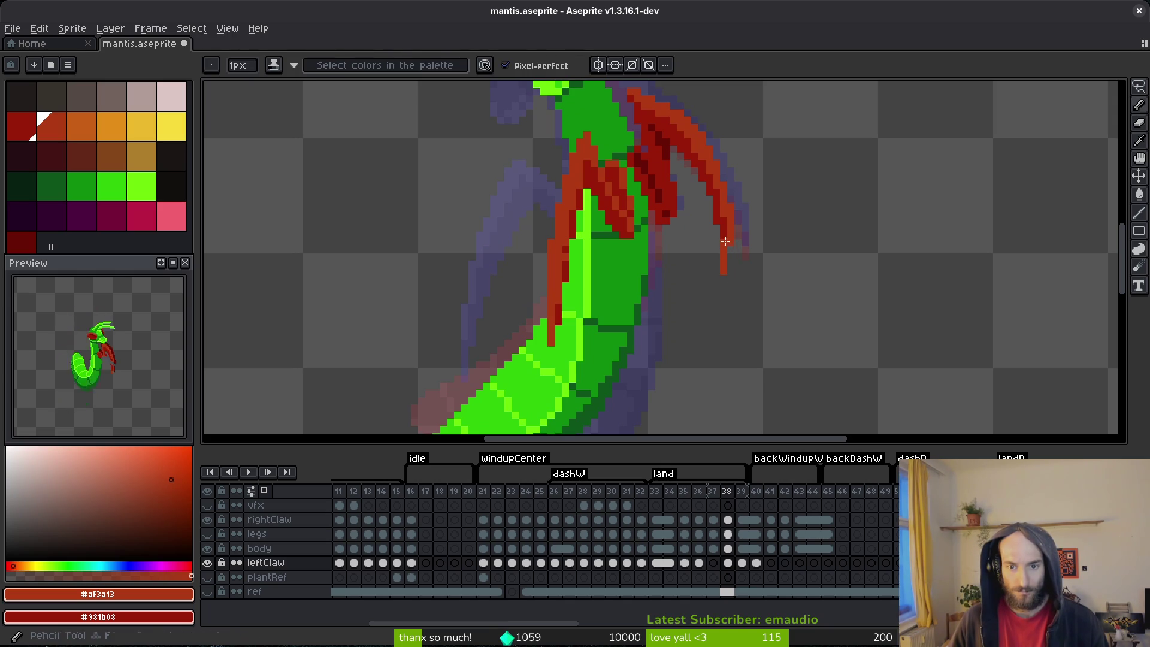
key(e)
key(ctrl+s)
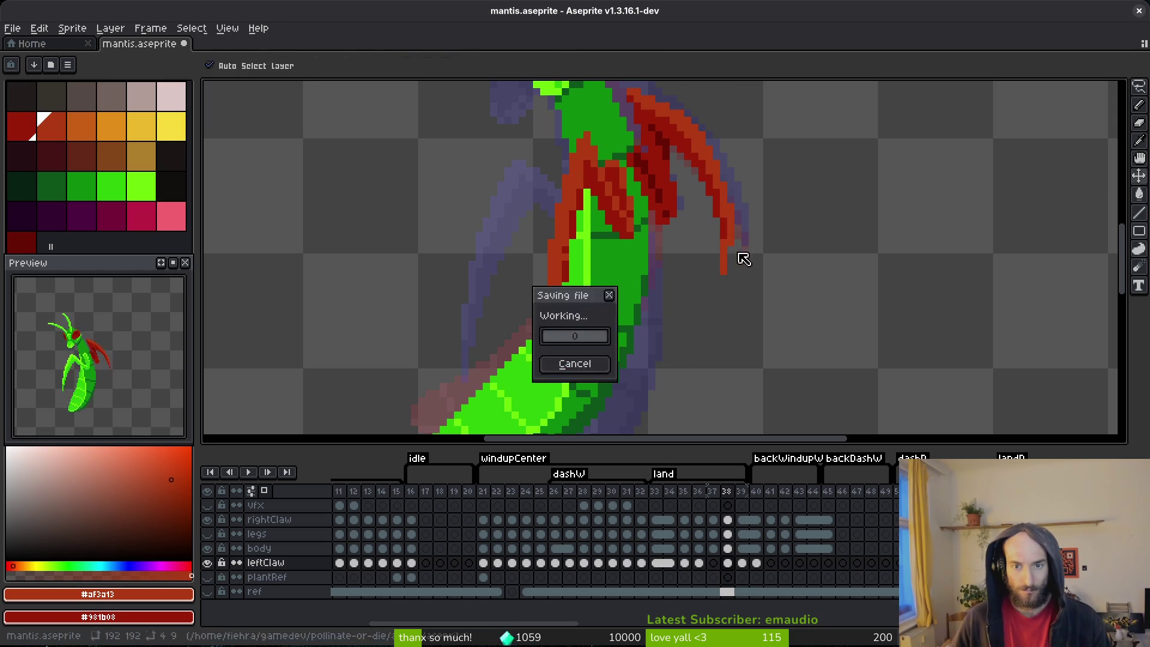
- Rectangle-select the last pixels of the claw tip, nudge them inward and save
scroll(716, 257, up, 3)
key(m)
drag(644, 262, 672, 292)
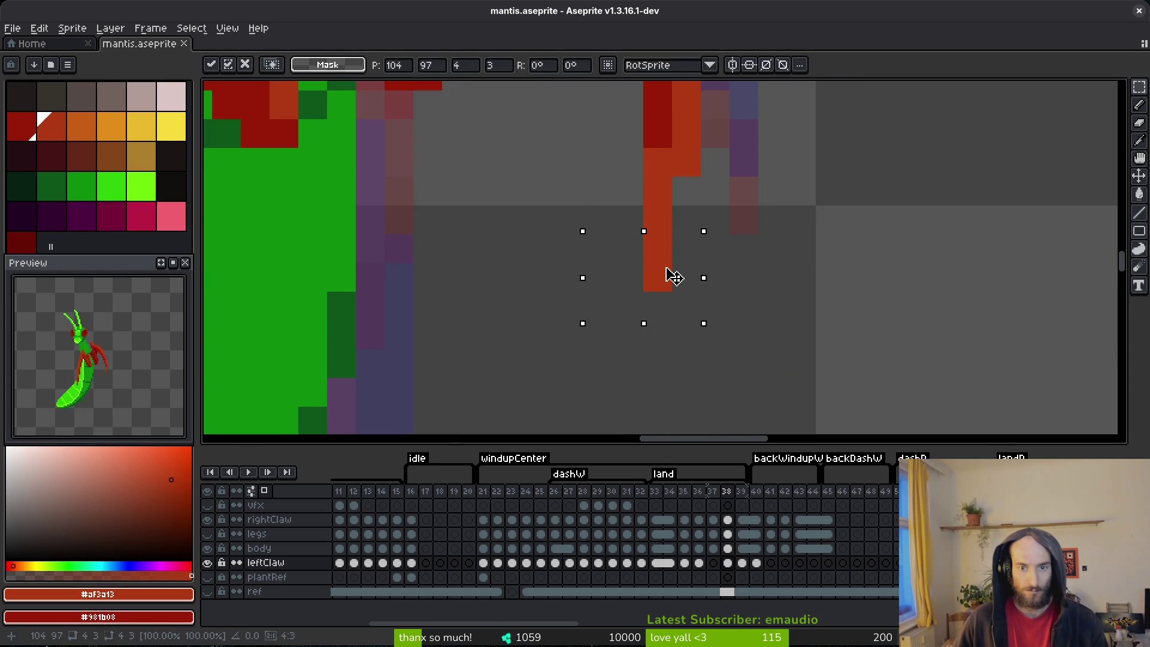
key(ctrl+s)
scroll(724, 275, down, 3)
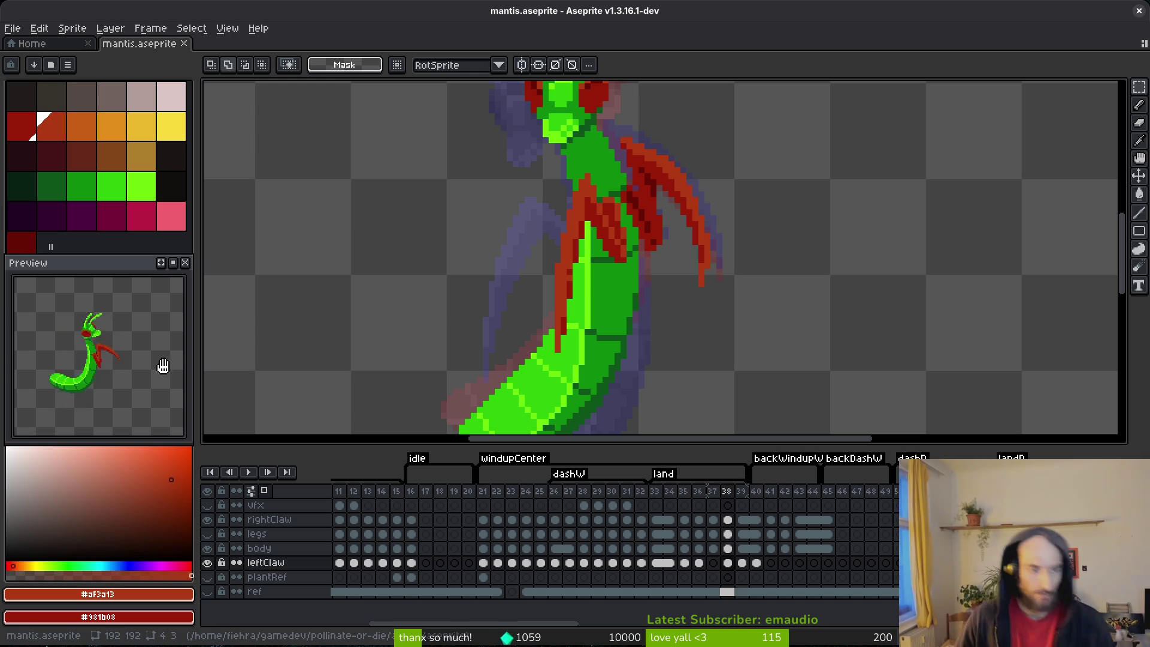
- Flip between frames 38 and 39 to compare the claw poses, then go back to frame 36
key(Right)
key(i)
key(Left)
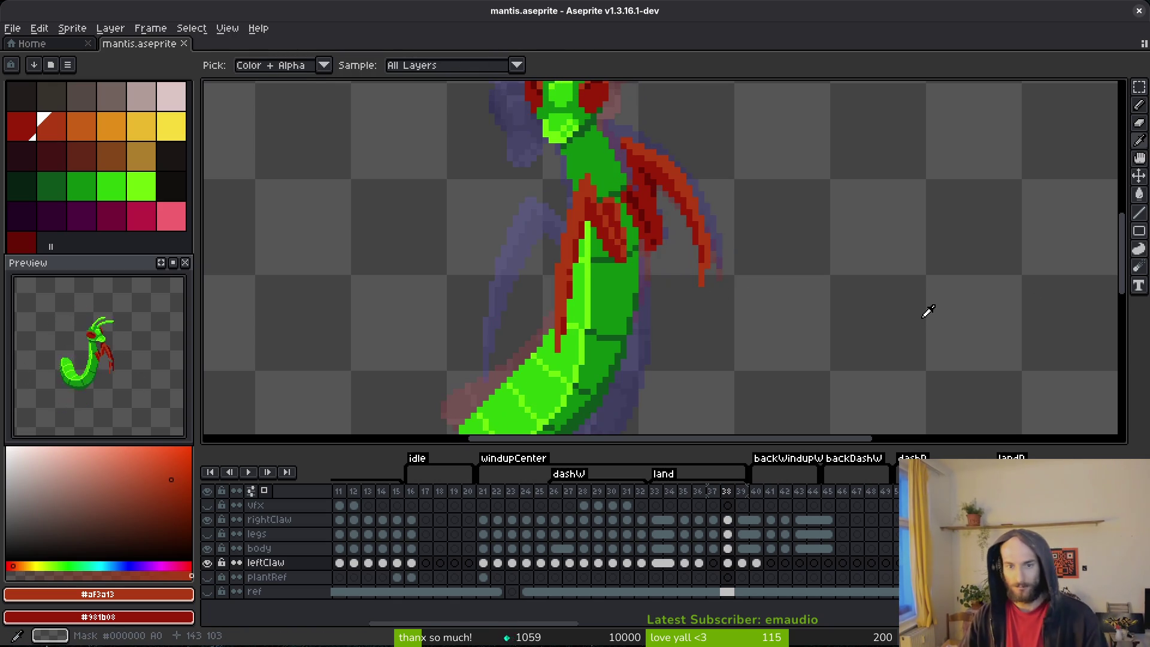
key(Right)
key(Left)
key(Right)
key(Left)
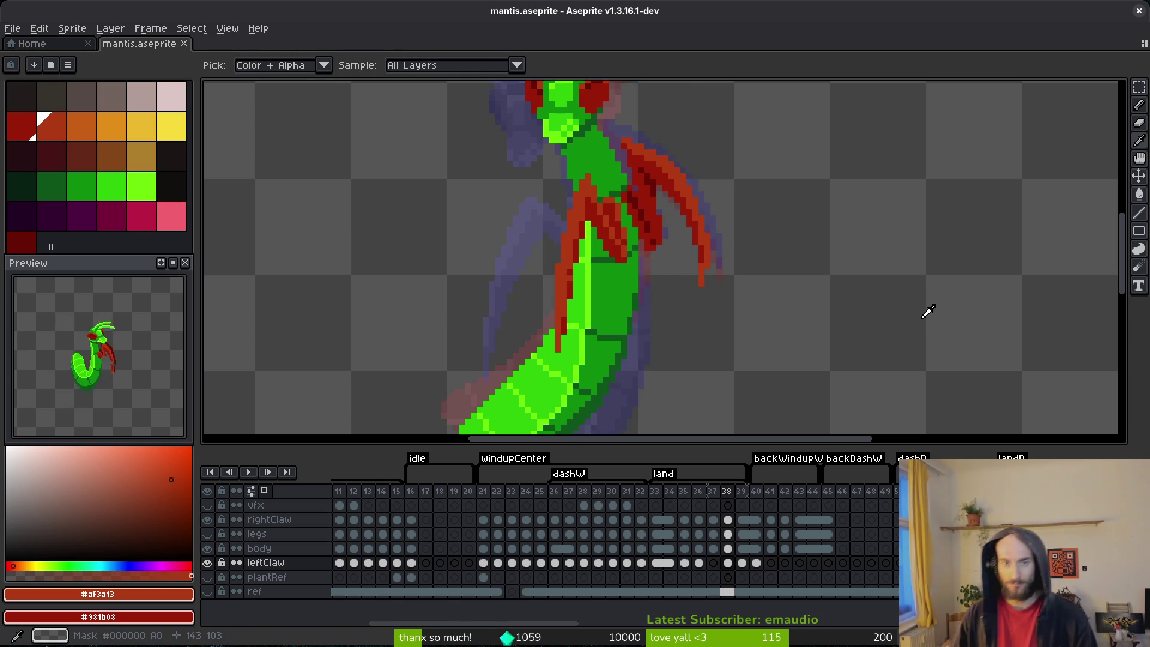
key(Right)
key(Left)
key(Left)
key(Right)
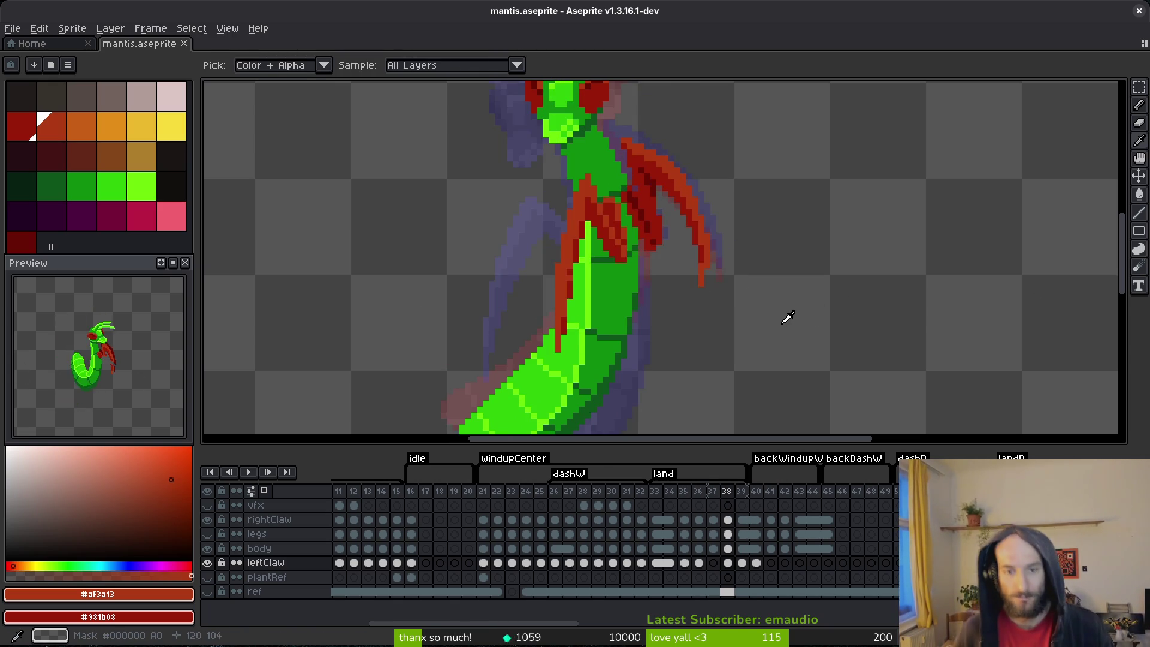
key(Left)
key(Left)
- Pick the darkest claw red #680d05 as the drawing colour
key(m)
scroll(689, 221, up, 2)
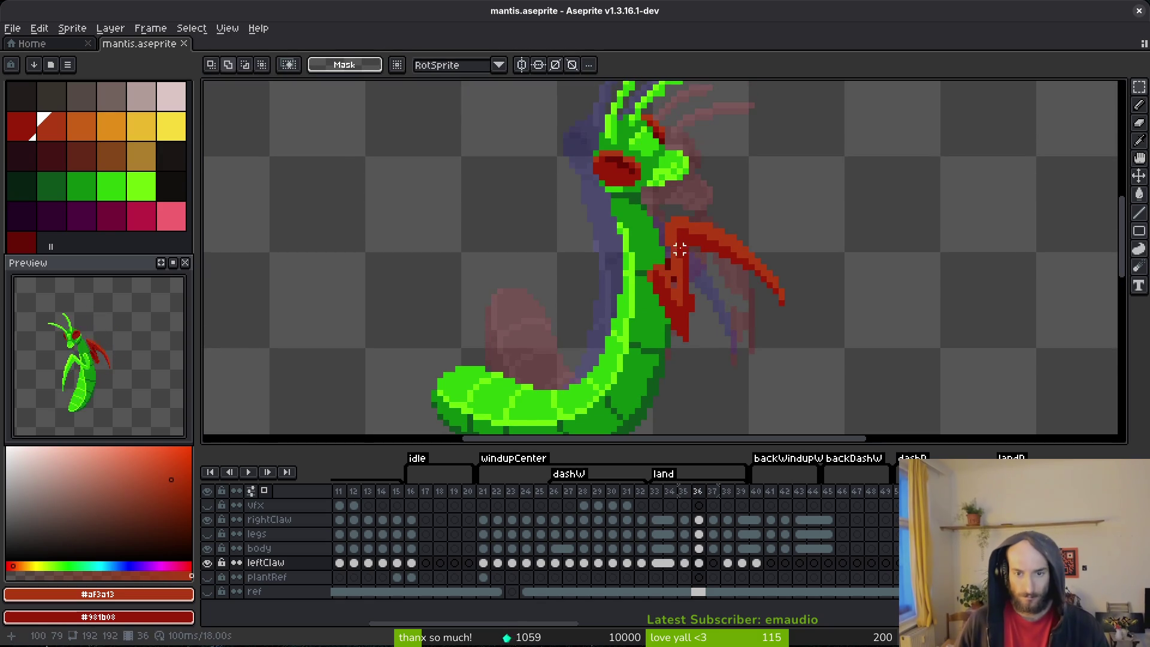
scroll(667, 268, up, 2)
alt+click(662, 249)
scroll(721, 254, up, 1)
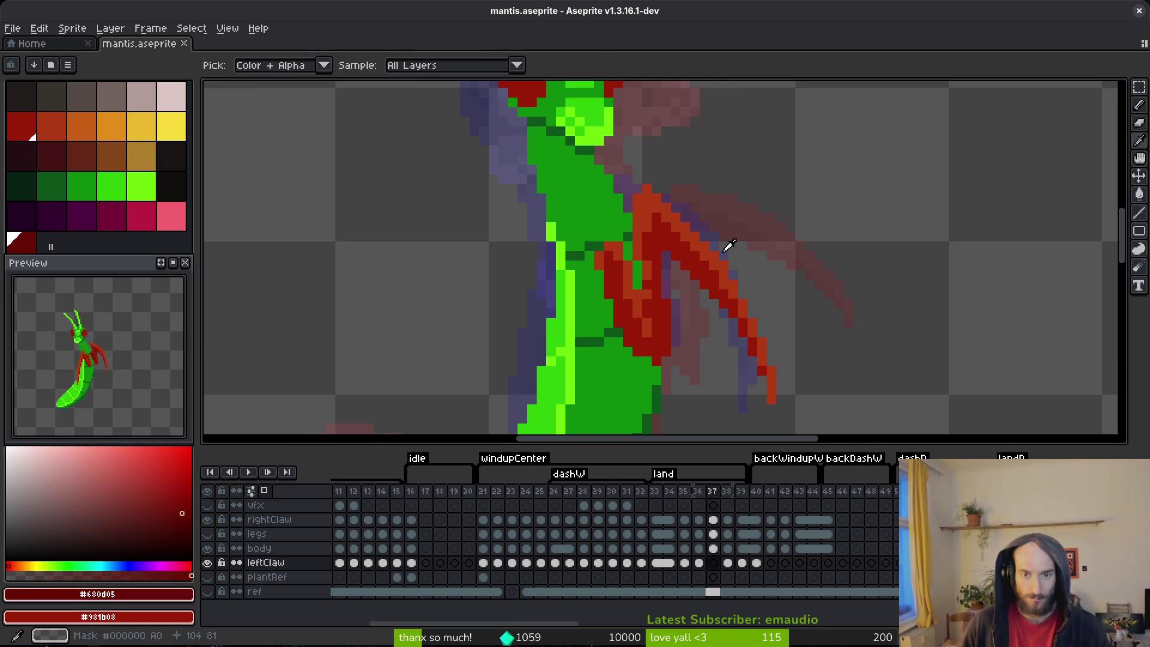
- Step through frames 36–39 comparing the claw across neighbouring frames
key(Right)
key(Right)
key(Right)
key(Left)
key(Left)
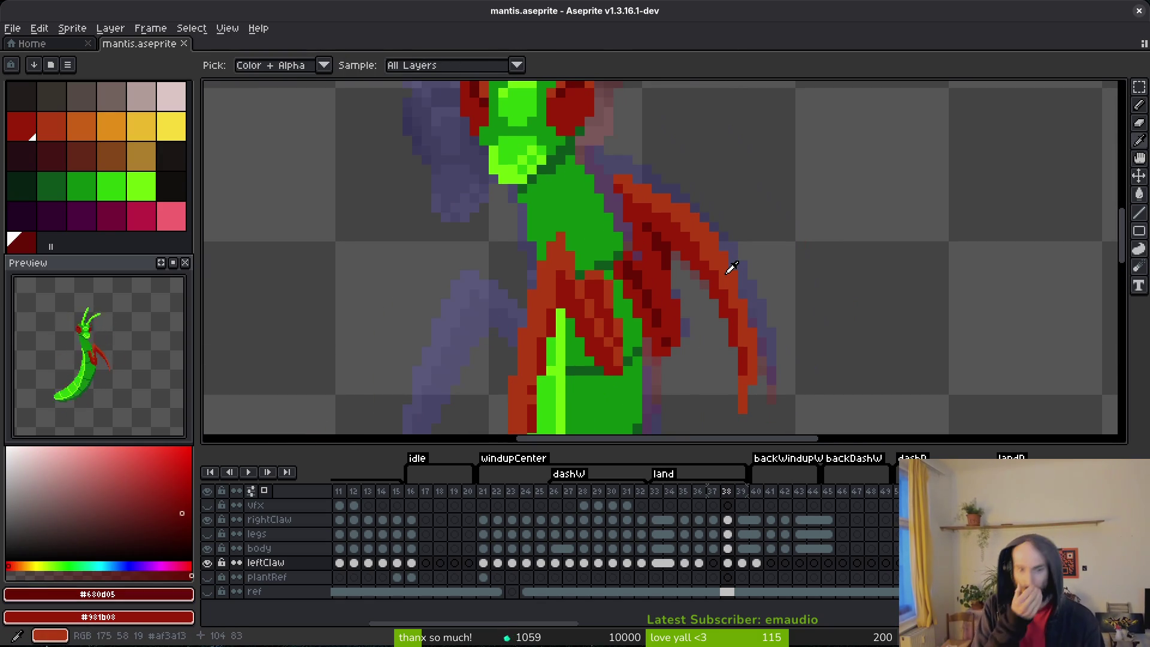
key(Left)
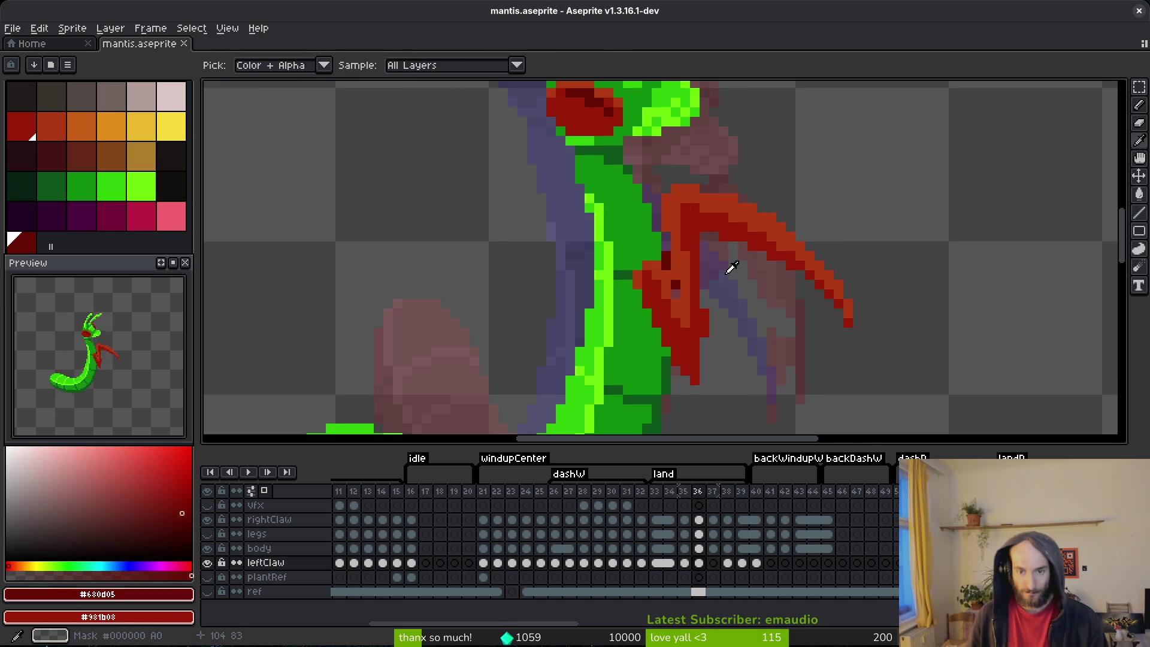
key(Right)
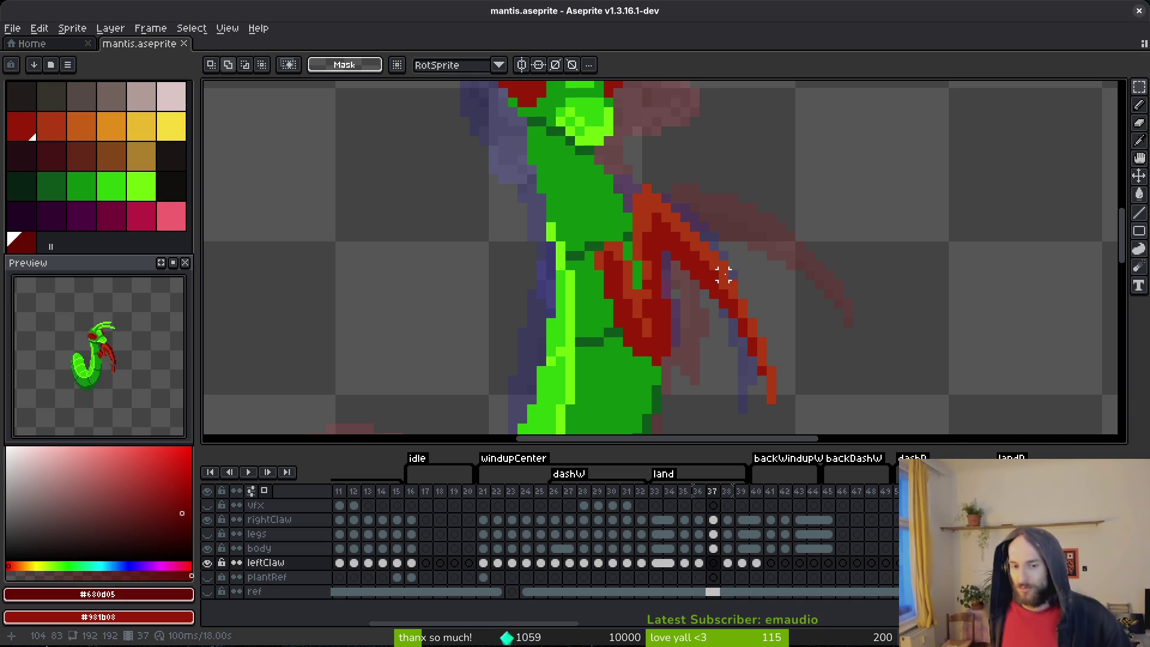
scroll(719, 277, down, 2)
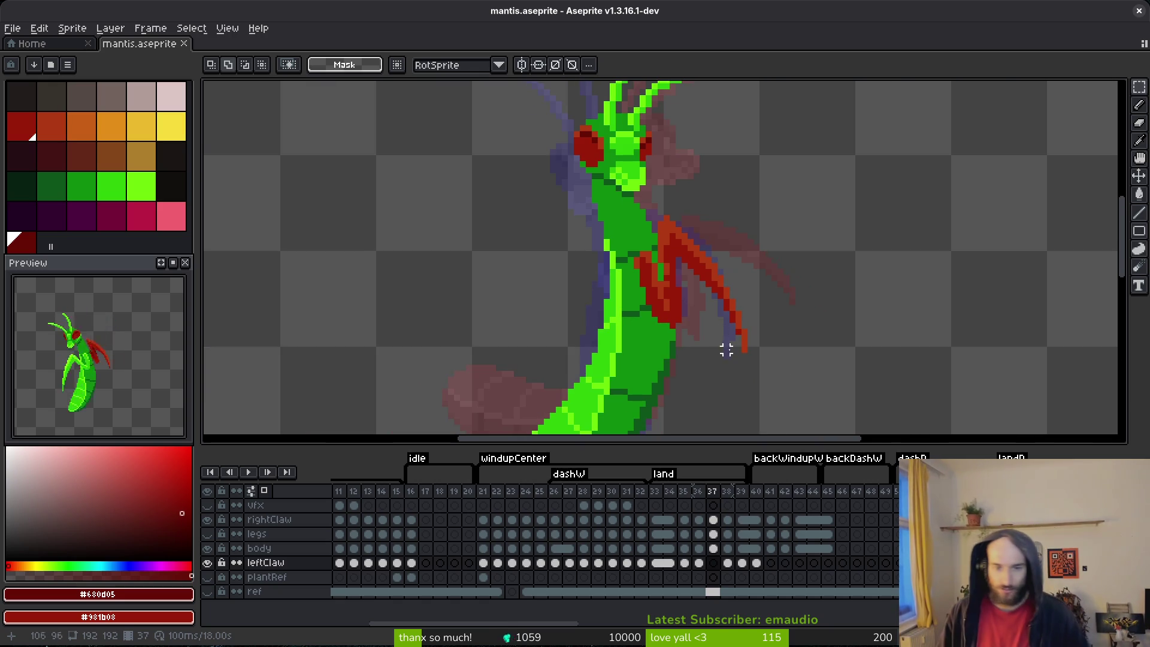
key(Left)
key(Right)
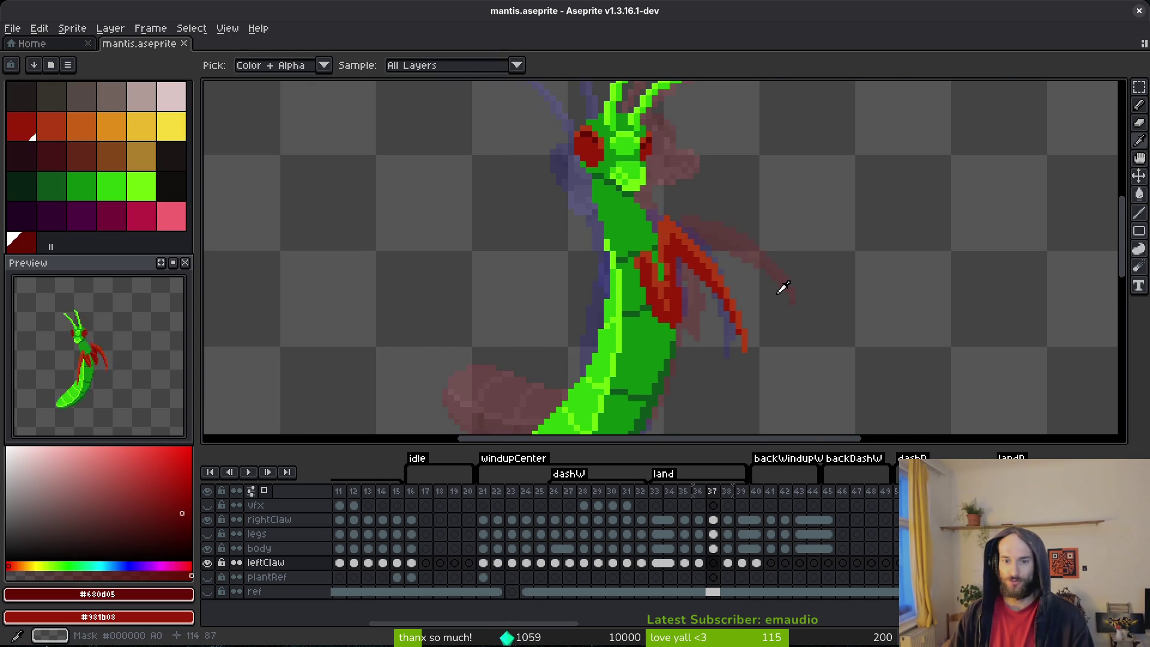
key(Left)
key(Right)
key(Right)
key(Right)
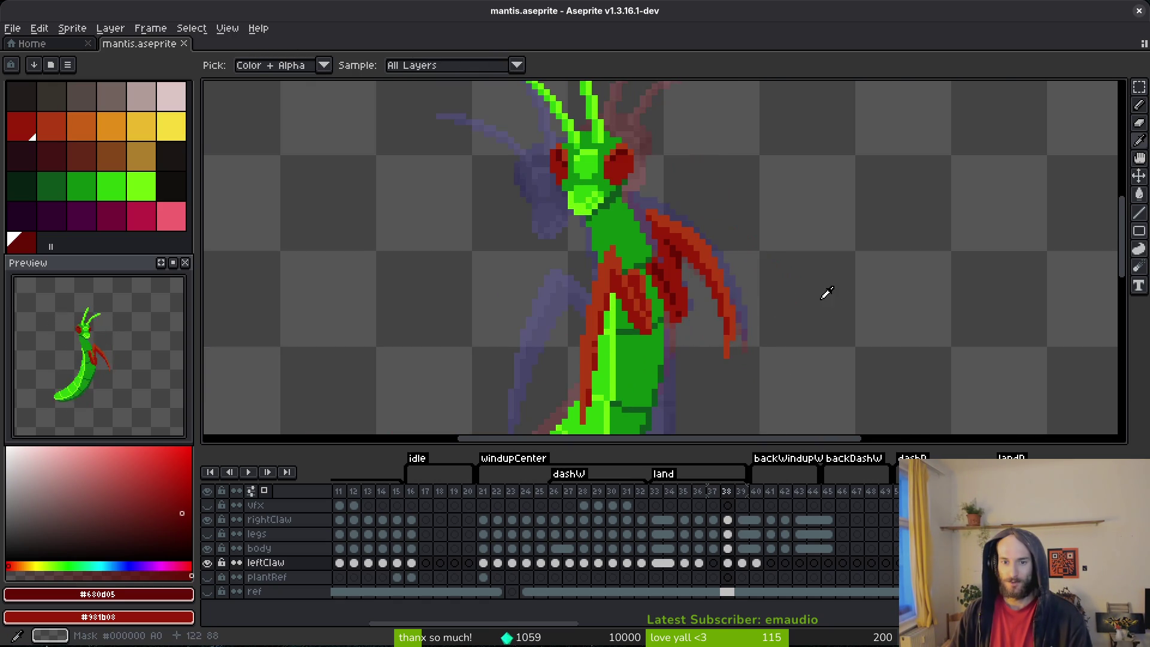
key(Left)
key(Left)
key(Left)
key(Right)
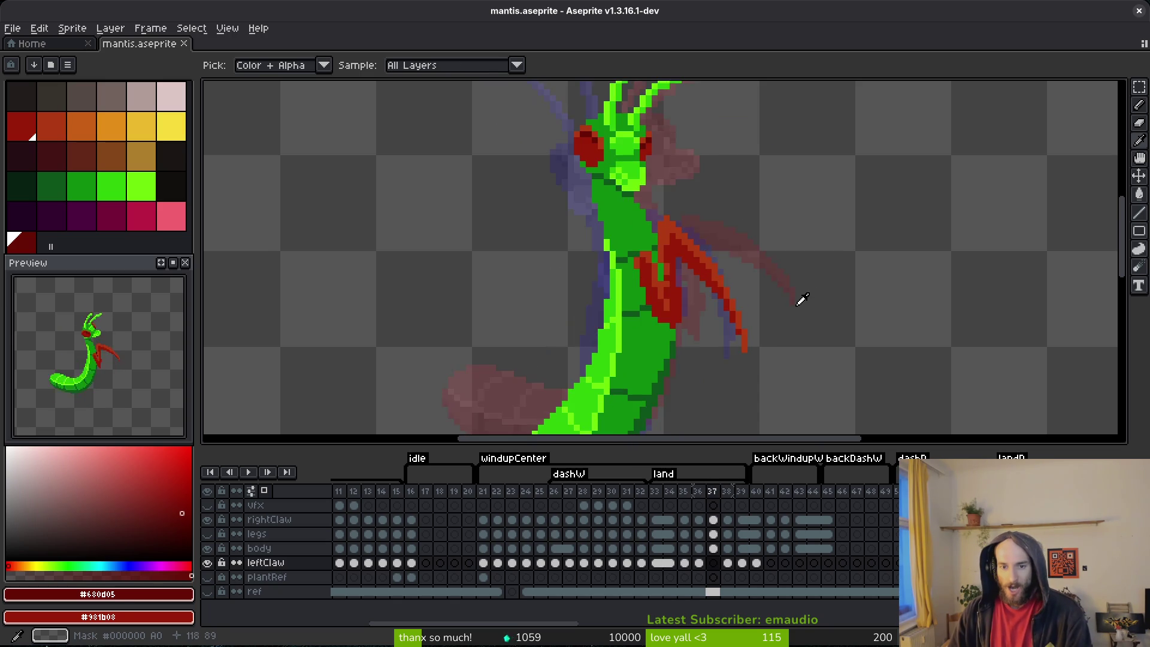
- Bring the claw into view and flip between frames 36–38, settling on frame 37
drag(800, 300, 793, 218)
key(Left)
key(Right)
key(Right)
key(Left)
key(Right)
key(Right)
key(Left)
key(Left)
key(Right)
key(Left)
- Pick the mid claw red #af3a13 and undo the latest left-claw edits on frame 37
scroll(724, 205, up, 2)
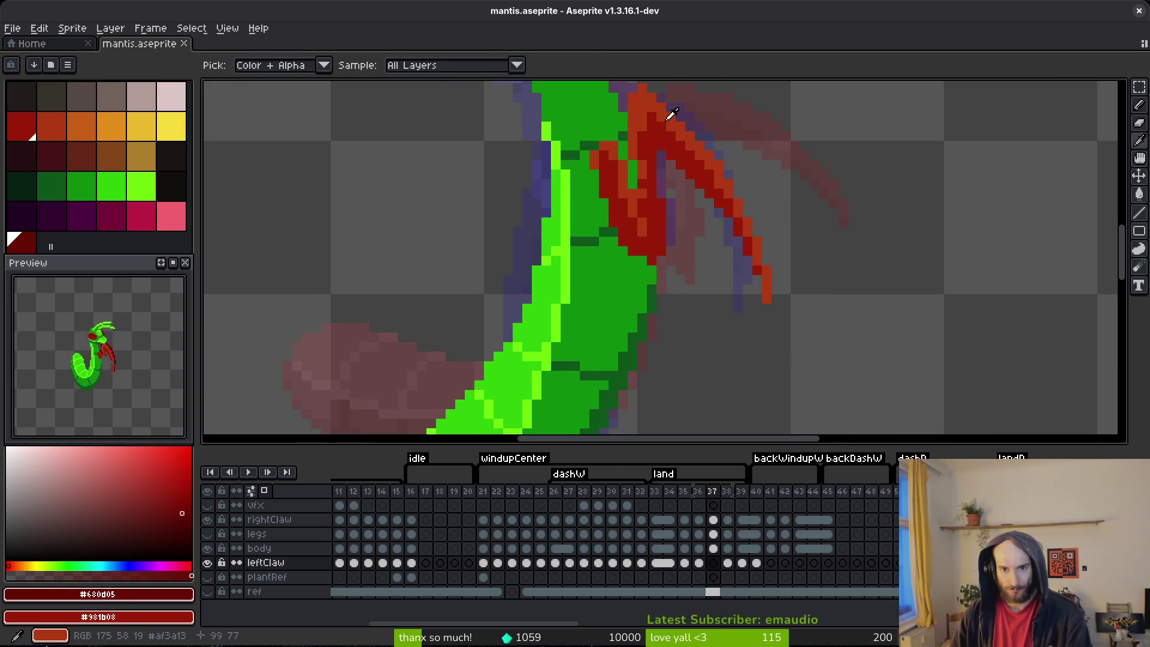
alt+click(687, 124)
scroll(662, 249, up, 2)
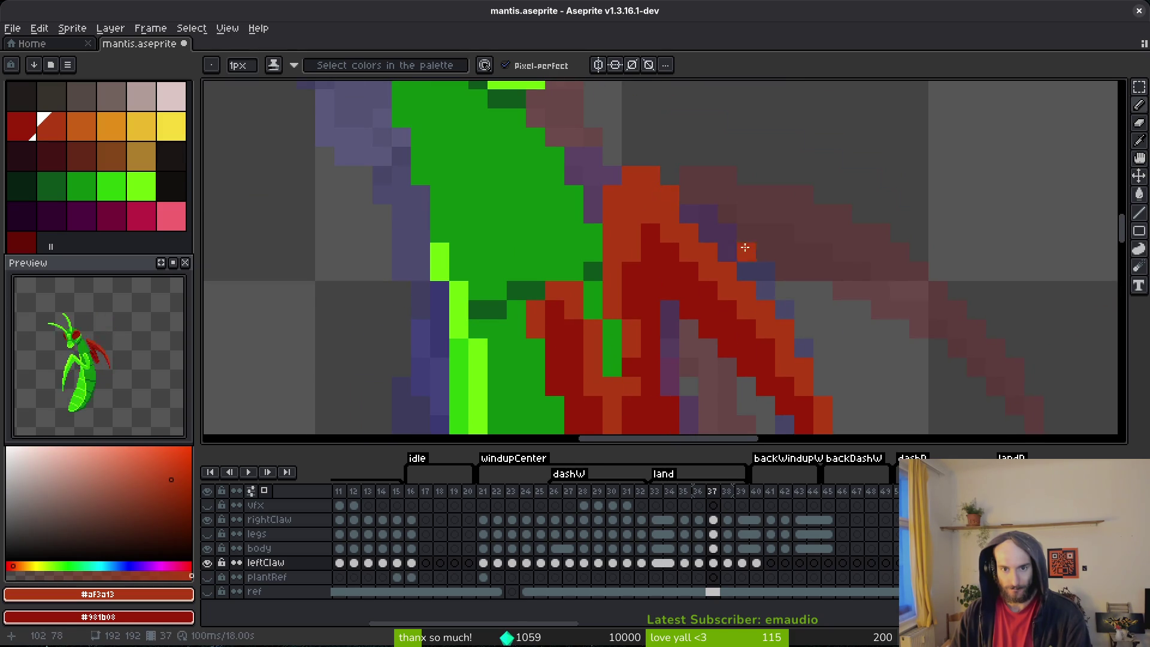
scroll(722, 235, down, 3)
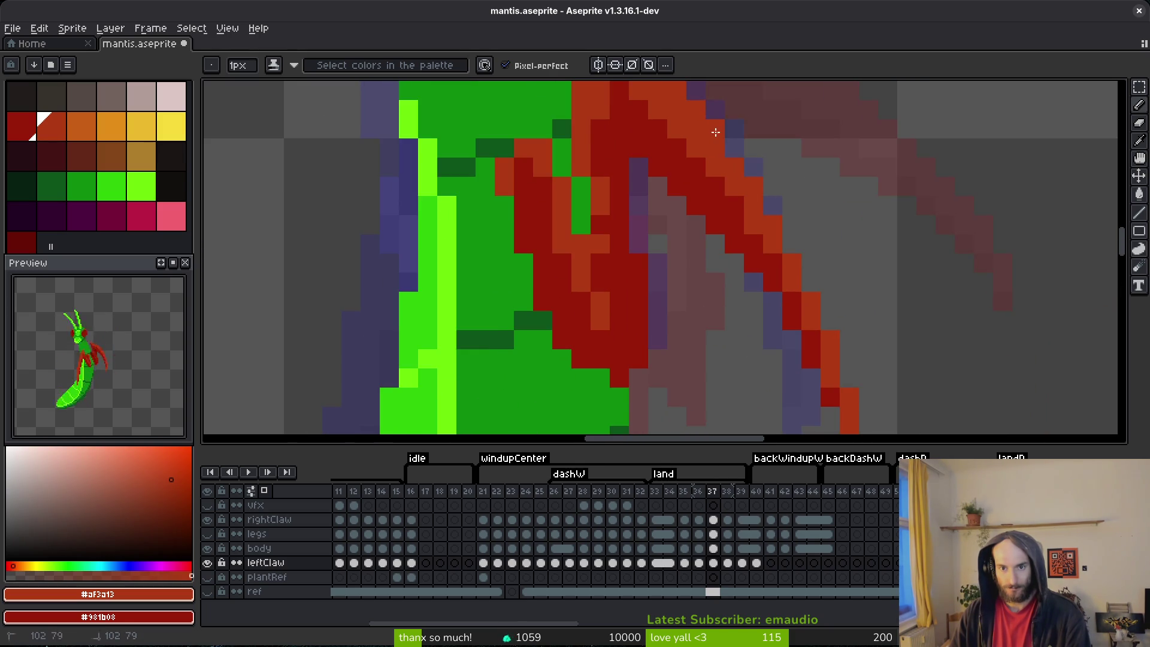
scroll(716, 131, down, 3)
scroll(766, 210, up, 2)
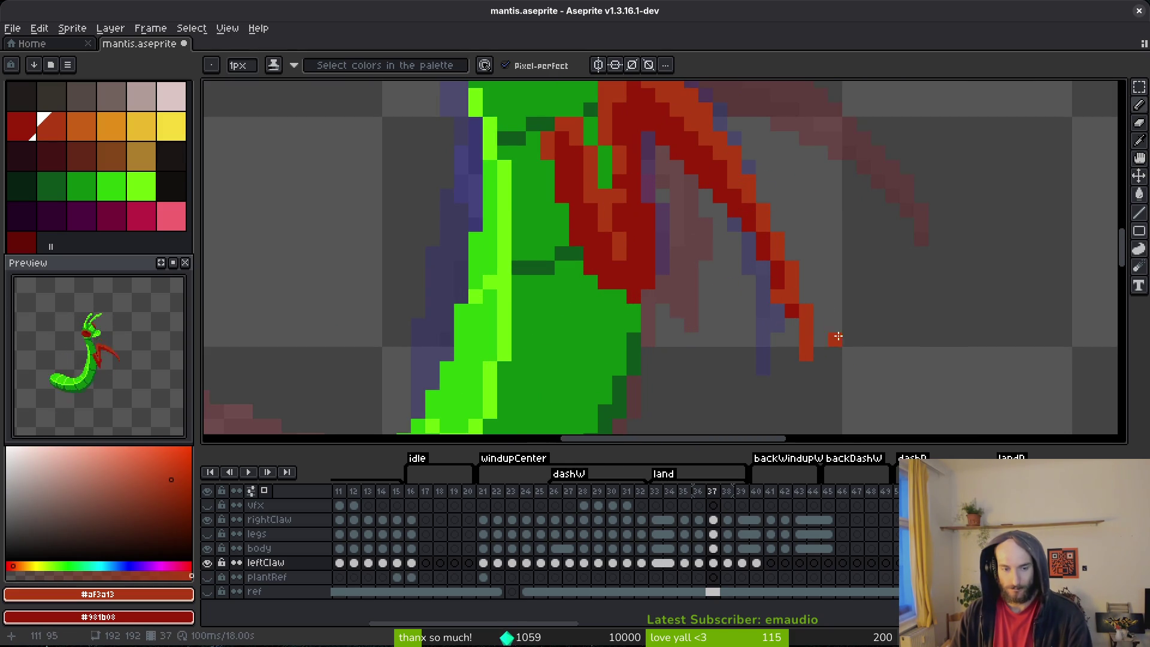
key(ctrl+z)
key(ctrl+z)
key(ctrl+z)
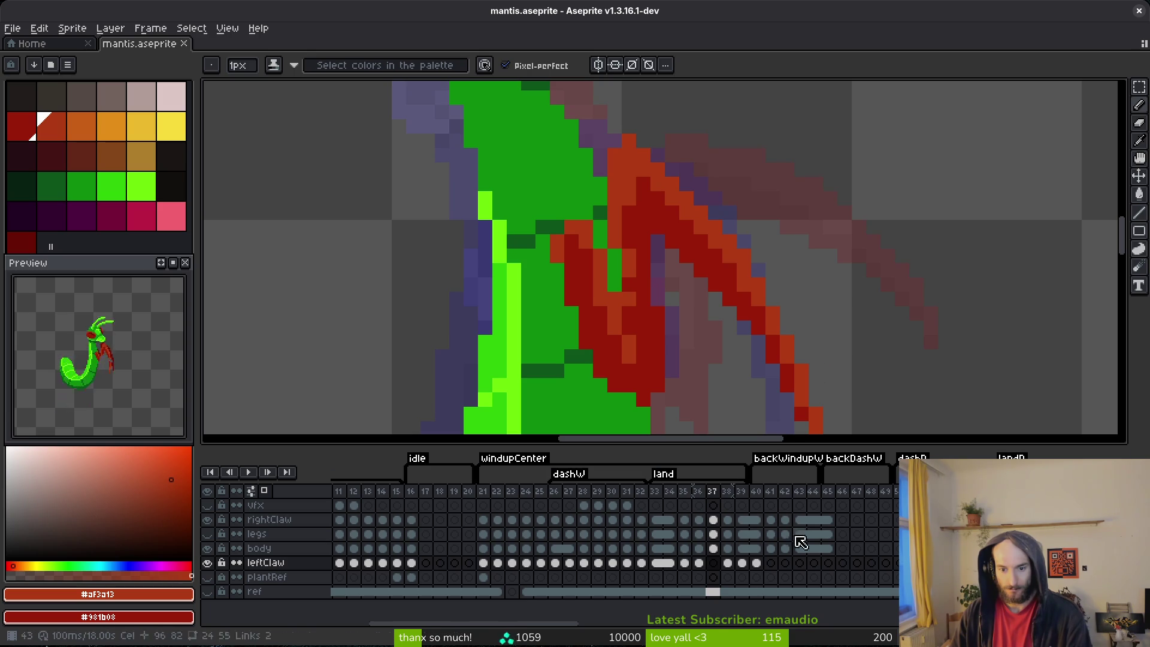
click(713, 519)
- Paint an orange-red #af3a13 edge down the right claw on frame 37
scroll(701, 168, down, 2)
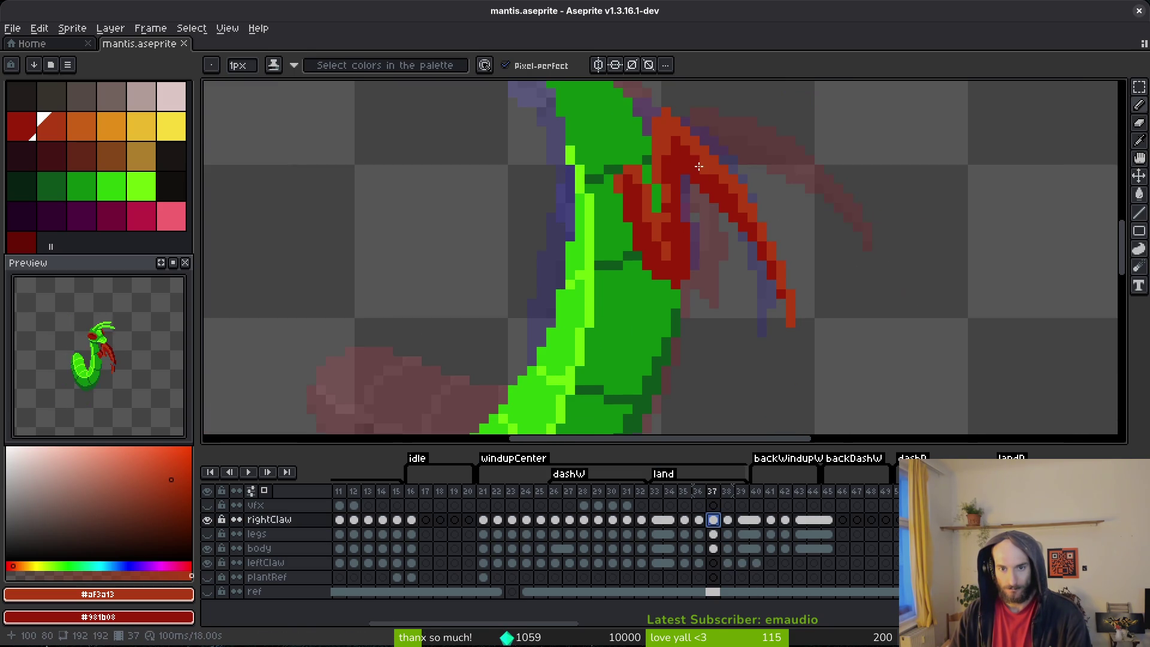
scroll(701, 169, up, 2)
drag(701, 133, 747, 193)
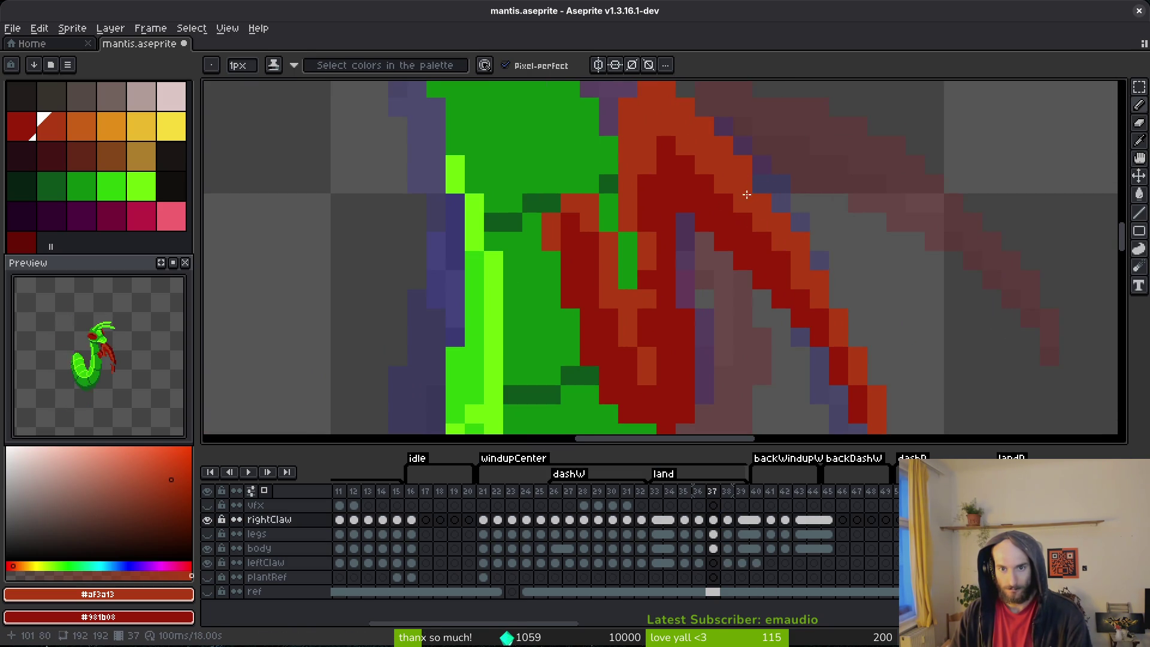
mouse_move(816, 303)
mouse_down()
mouse_move(753, 169)
mouse_move(788, 257)
mouse_move(813, 388)
mouse_up()
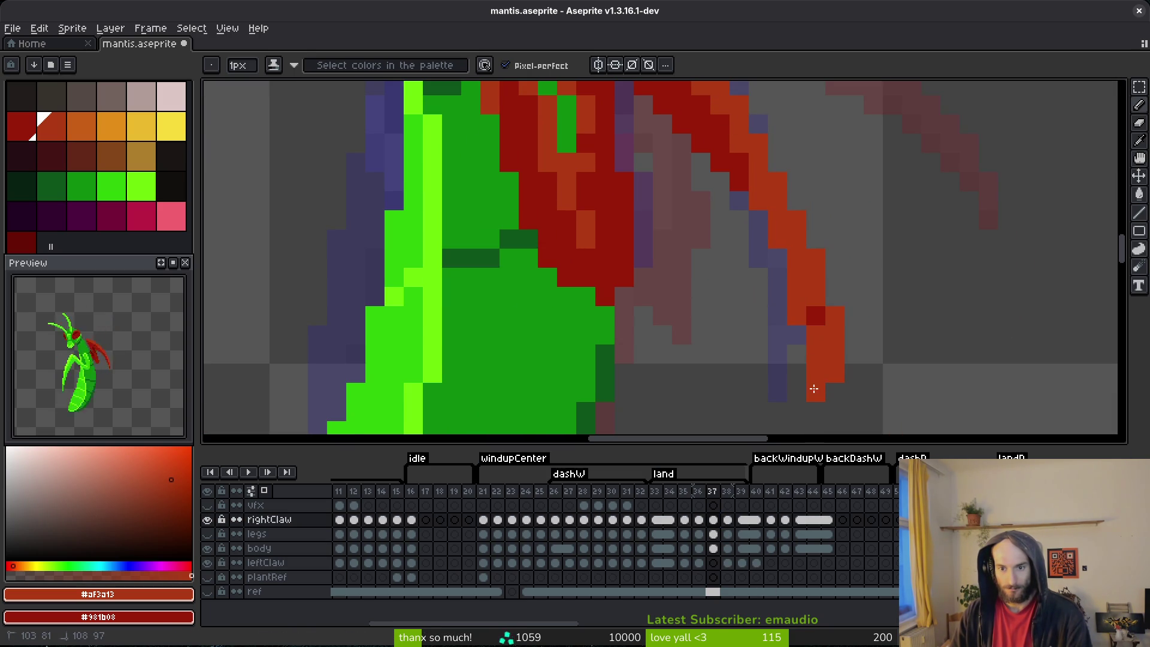
scroll(804, 294, down, 2)
key(e)
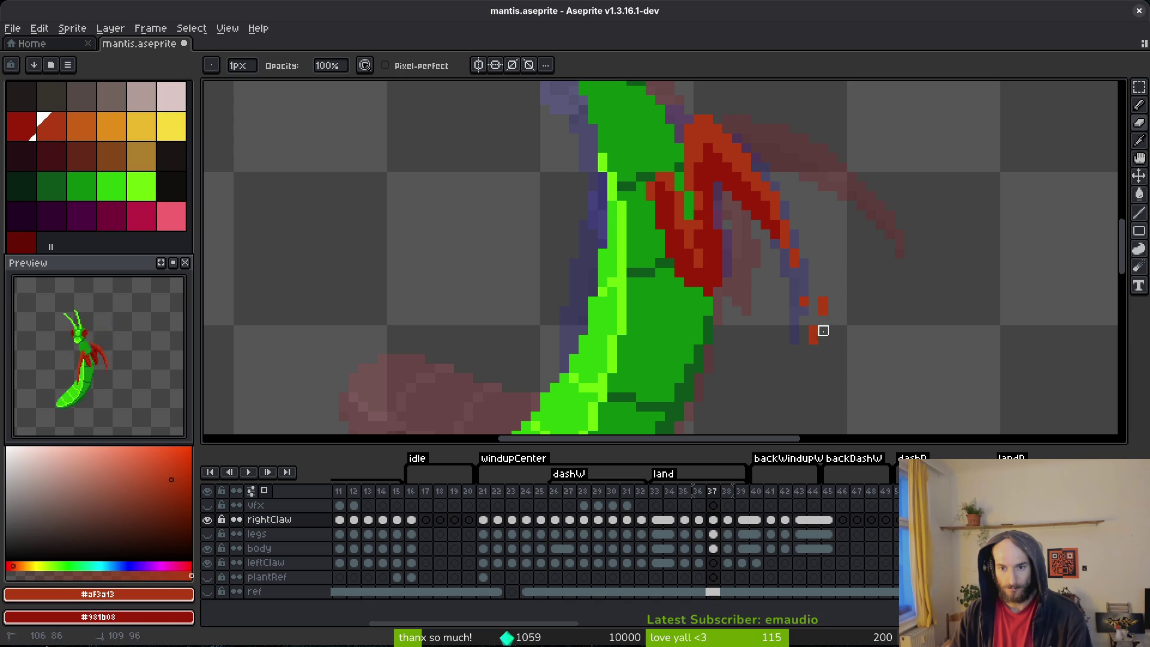
key(b)
scroll(751, 221, up, 2)
- Draw a dark-red #981b08 line down the claw's left edge
scroll(779, 332, down, 3)
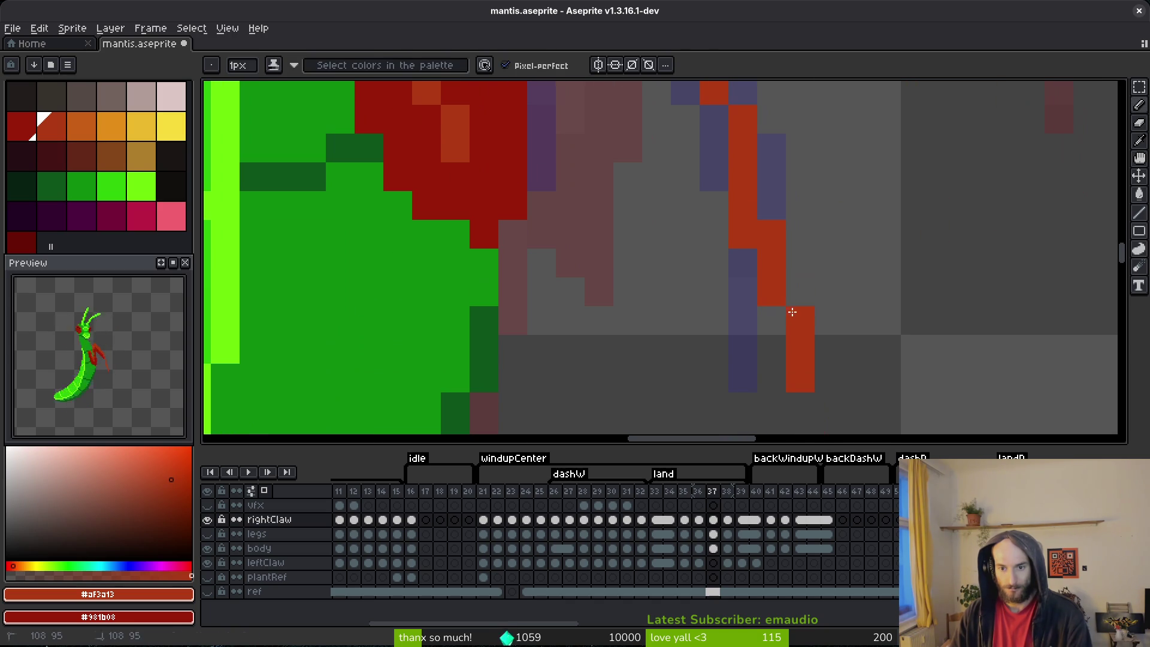
scroll(753, 206, down, 1)
scroll(745, 249, down, 2)
scroll(737, 224, up, 1)
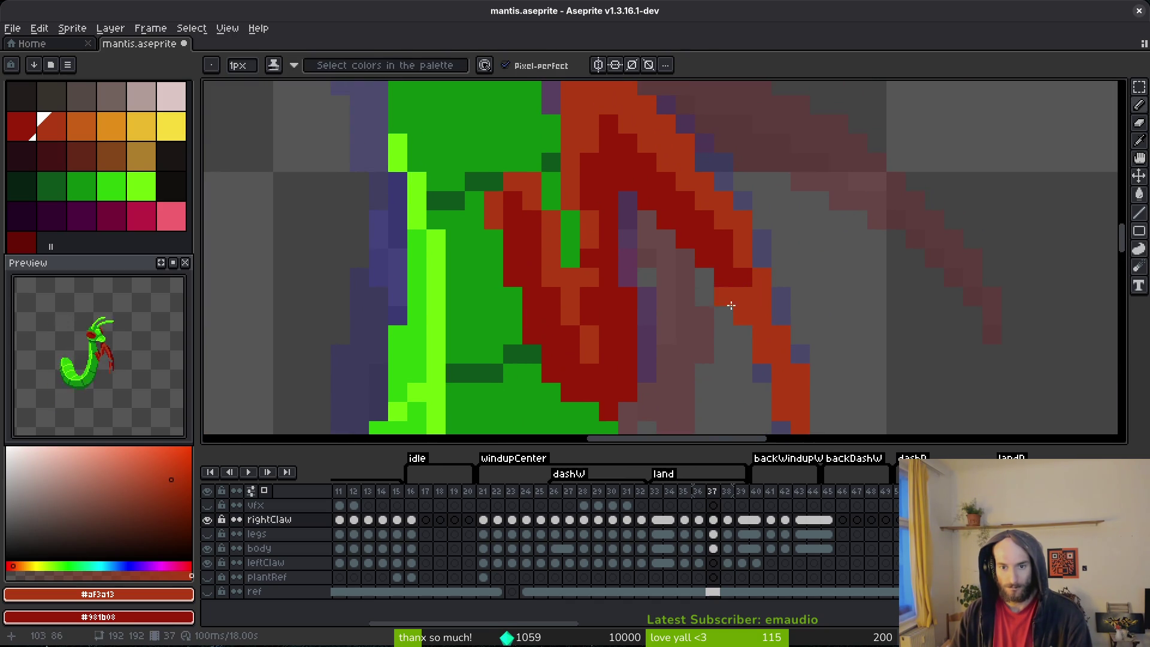
scroll(719, 240, up, 1)
drag(696, 187, 758, 377)
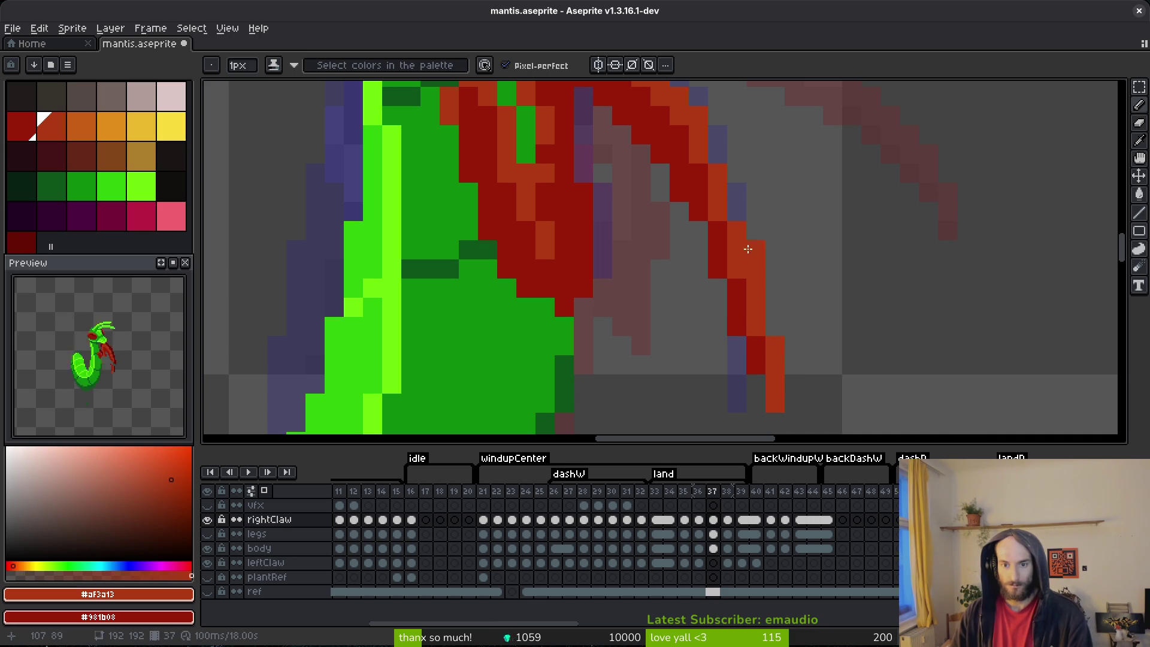
scroll(714, 159, down, 1)
key(e)
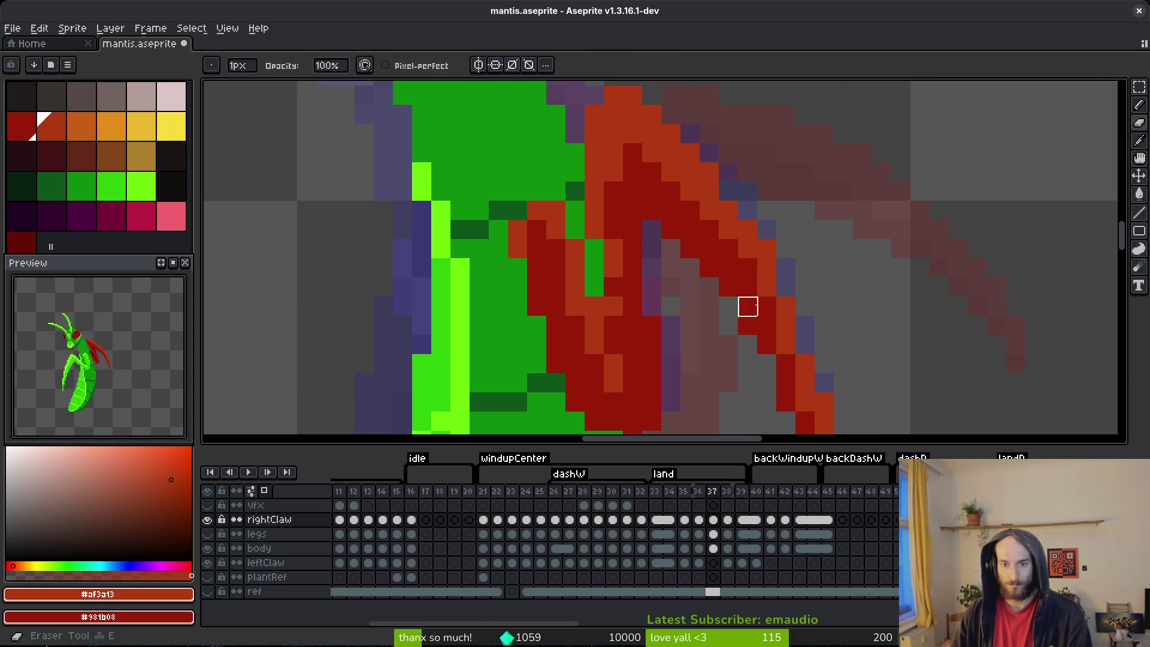
scroll(758, 333, down, 2)
scroll(797, 311, up, 2)
scroll(826, 273, down, 1)
- Lasso-select the lower part of the claw to adjust its tip
key(q)
mouse_move(725, 143)
mouse_down()
mouse_move(722, 347)
mouse_move(783, 244)
mouse_up()
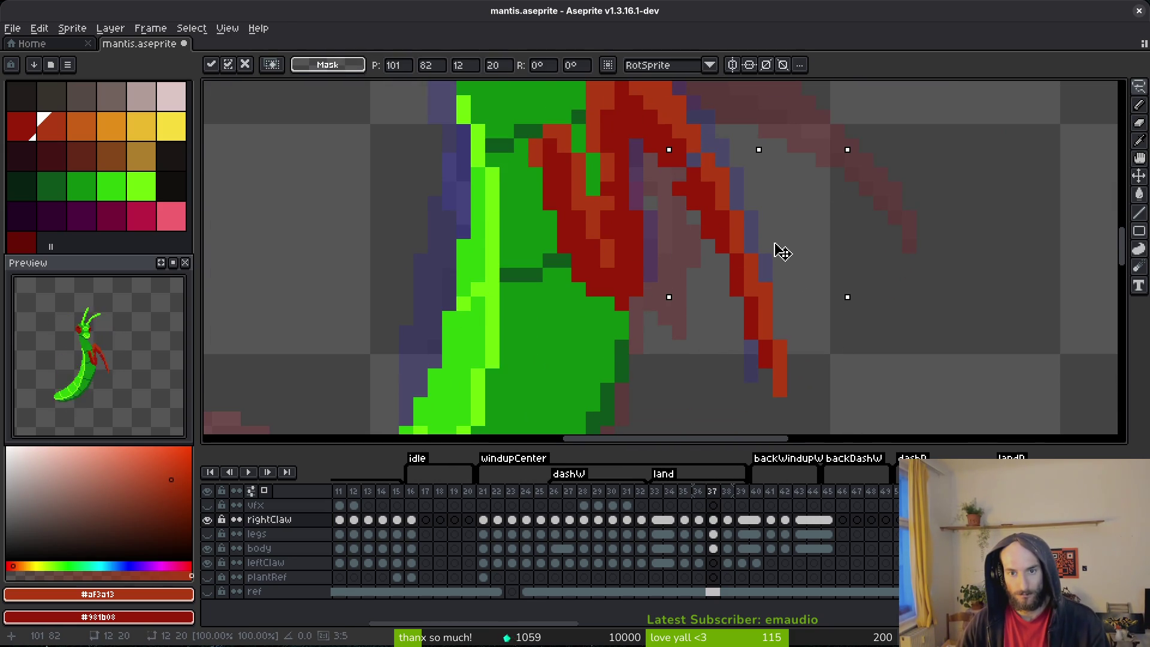
scroll(711, 220, up, 1)
key(b)
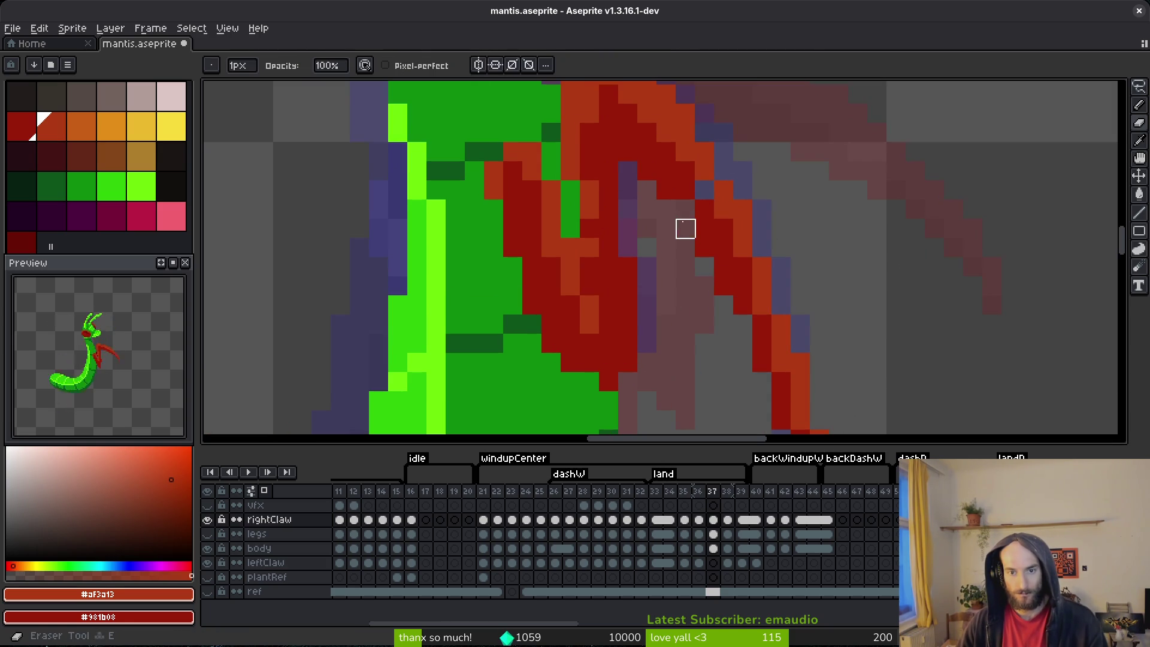
- Recolour stray claw pixels, one dark red and one orange
alt+click(691, 207)
click(701, 187)
alt+click(709, 200)
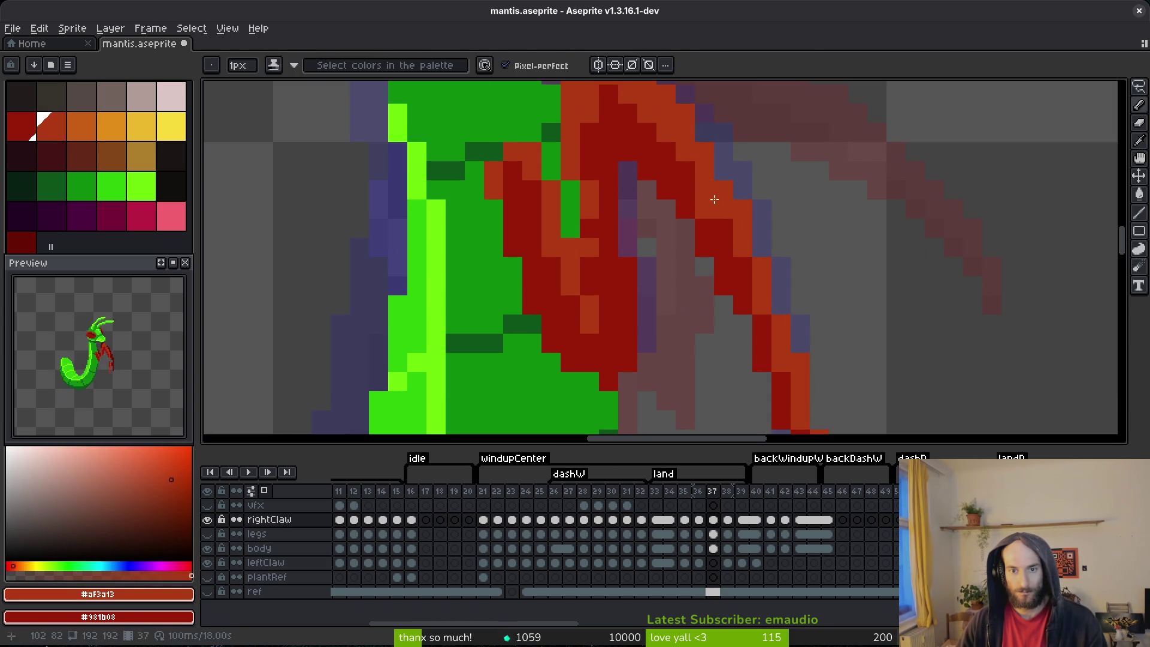
click(744, 267)
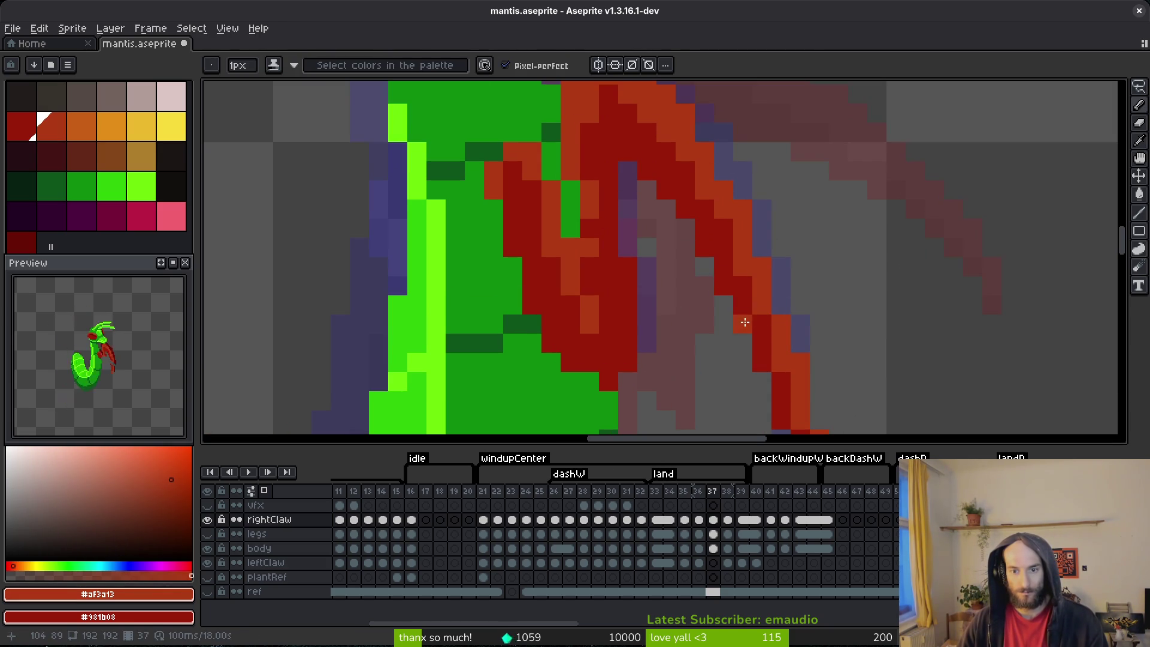
- Save the sprite with Ctrl+S
scroll(812, 337, down, 2)
key(ctrl+s)
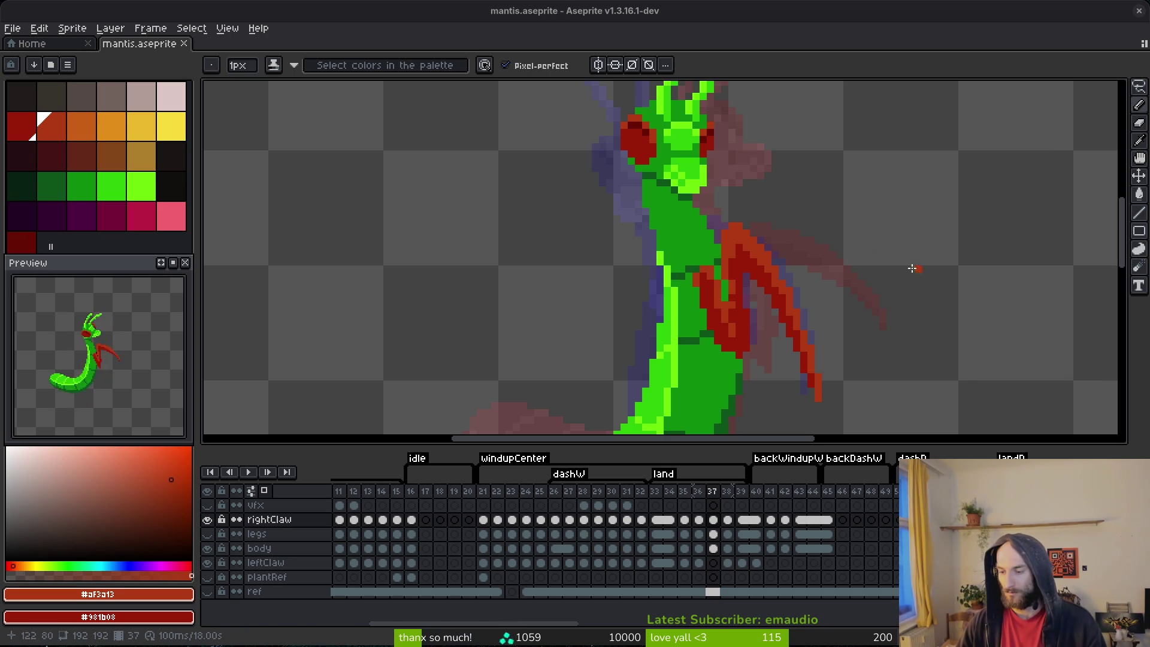
scroll(821, 285, up, 1)
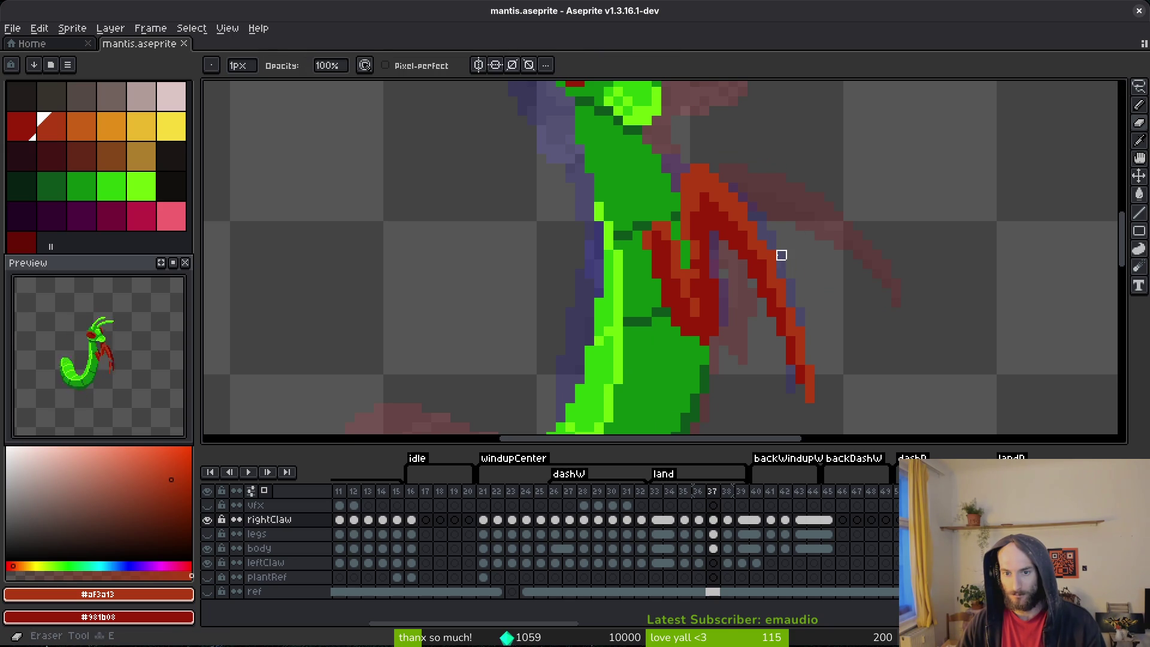
drag(829, 272, 785, 245)
- Fill in red pixels along the claw's lower tip, erase strays, and save
key(ctrl+s)
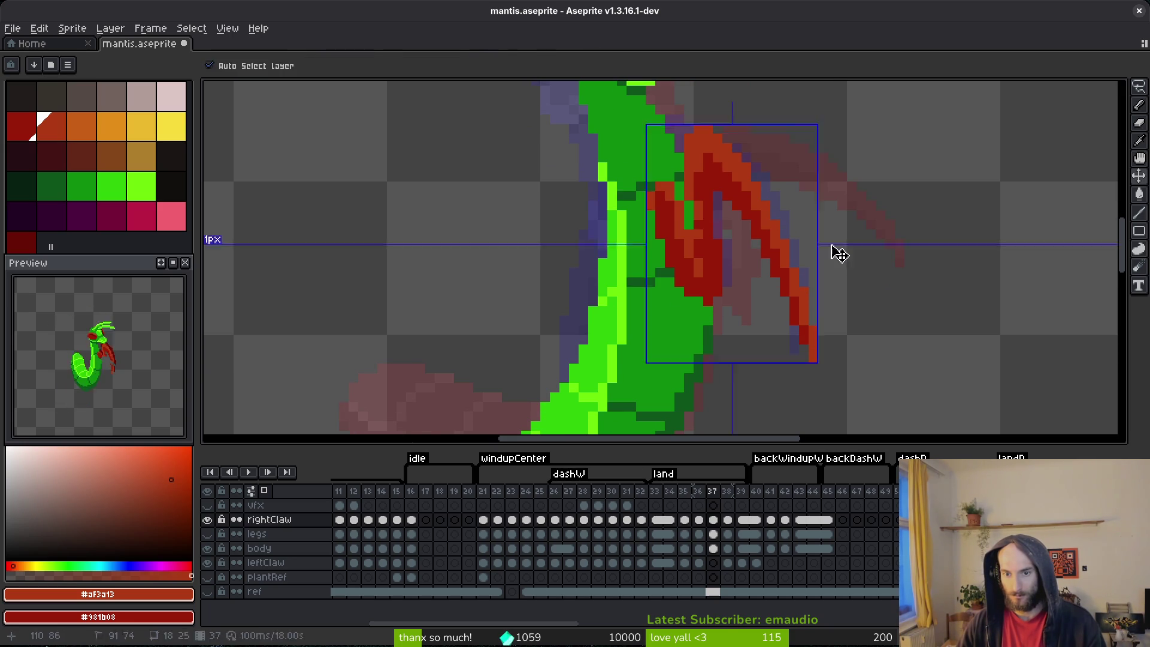
drag(786, 264, 793, 291)
mouse_move(779, 249)
mouse_down()
mouse_move(793, 317)
mouse_move(811, 323)
mouse_move(793, 279)
mouse_up()
key(e)
key(b)
key(e)
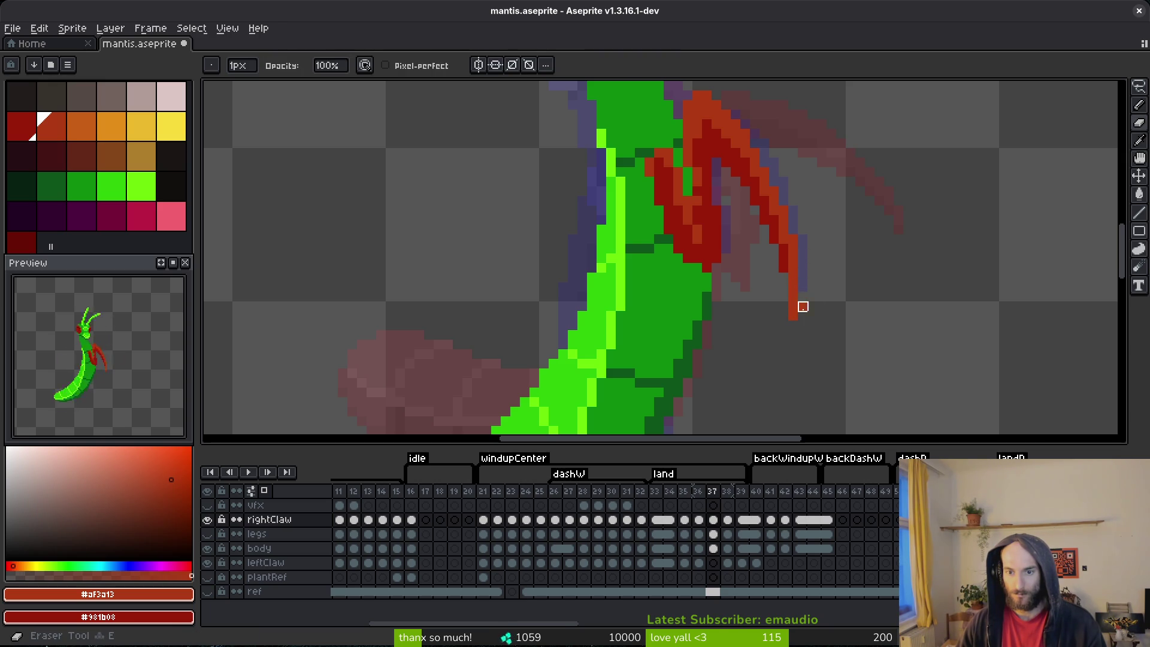
key(ctrl+s)
- Flip between neighbouring frames to compare the claw, ending on frame 39
scroll(805, 203, down, 2)
key(i)
key(Right)
key(Left)
key(Left)
key(Right)
key(Right)
key(Left)
key(Right)
key(b)
scroll(743, 197, up, 4)
key(Right)
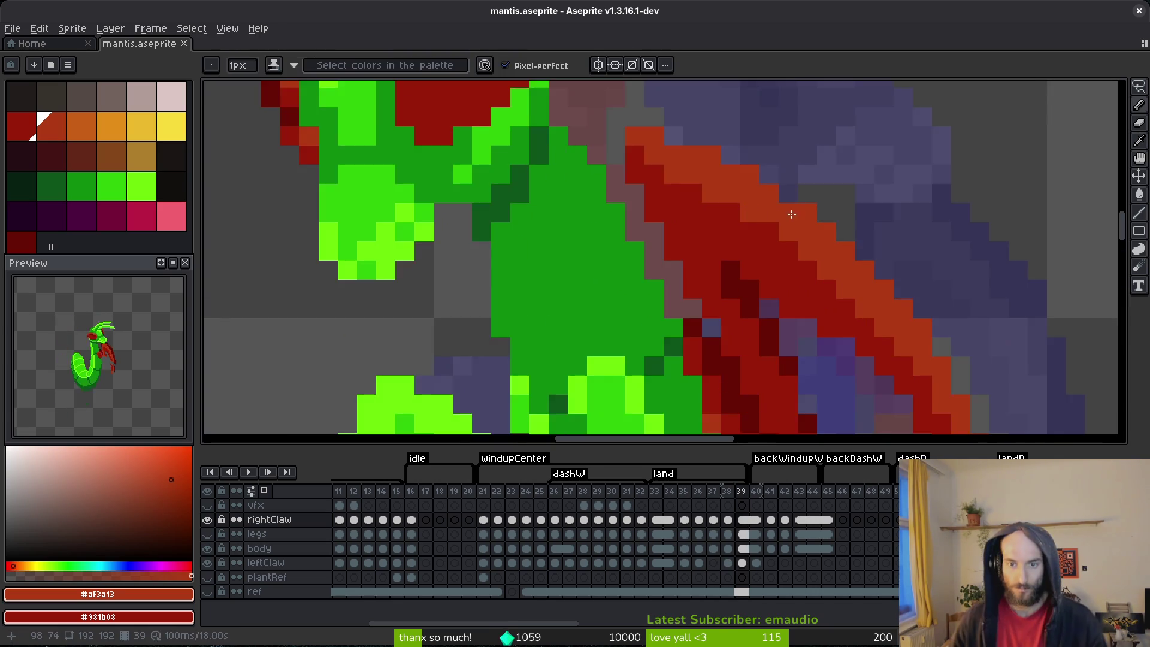
- Compare neighbouring frames and add red pixels to the claw
scroll(788, 213, down, 3)
key(Right)
key(Left)
key(i)
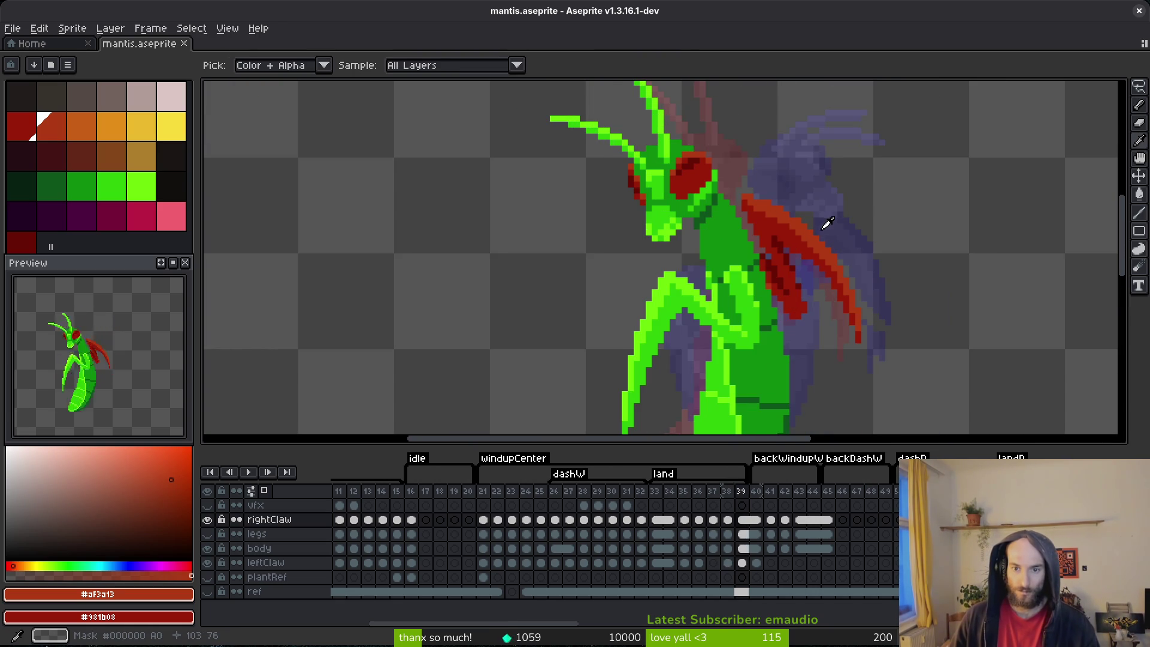
key(Left)
key(Right)
key(b)
scroll(716, 182, up, 3)
click(707, 191)
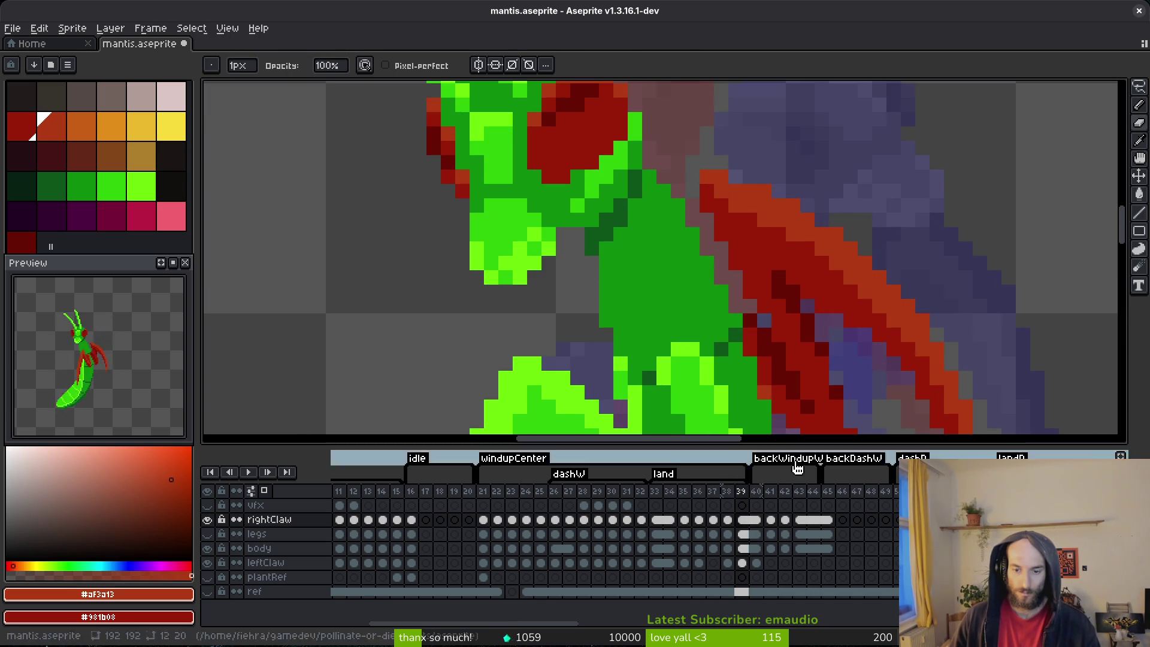
- Select the leftClaw cel on frame 39 and step through frames 38 to 41
click(742, 563)
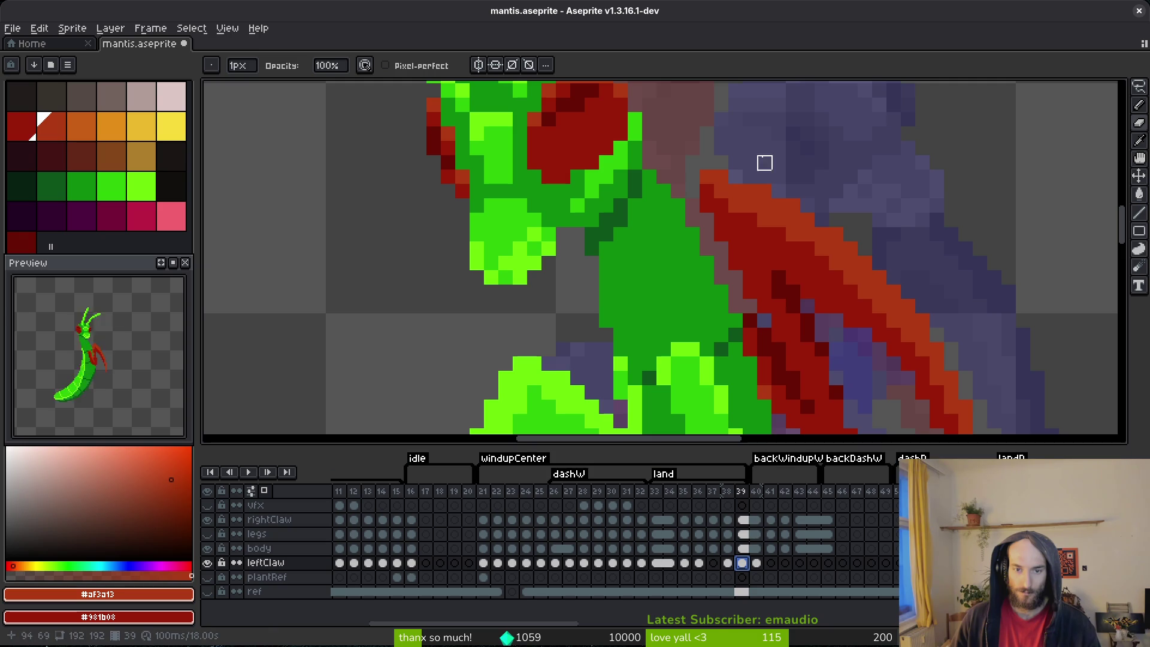
key(Left)
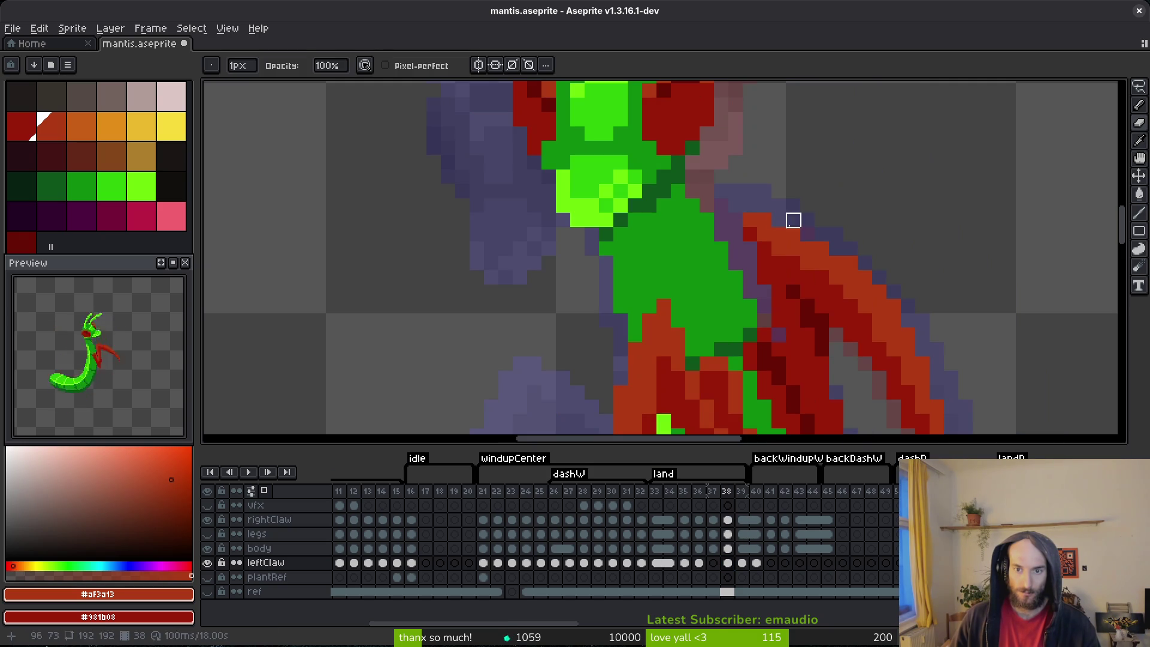
scroll(867, 195, down, 4)
key(Right)
key(alt)
key(Right)
scroll(865, 184, up, 2)
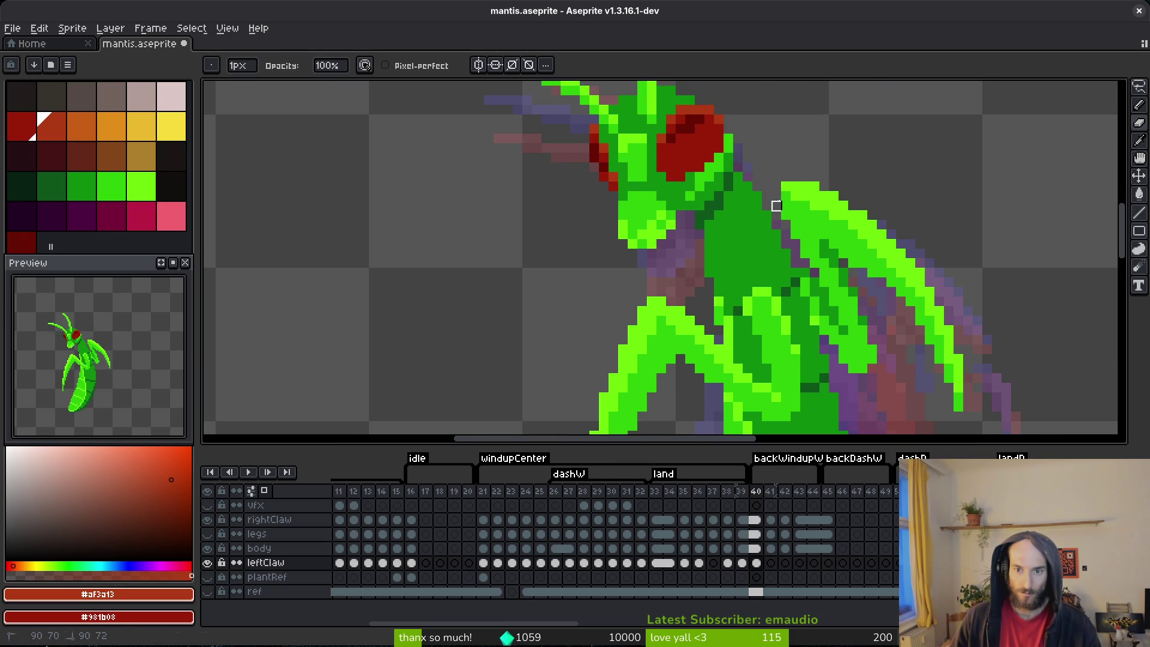
scroll(837, 159, down, 3)
key(alt)
scroll(847, 169, up, 2)
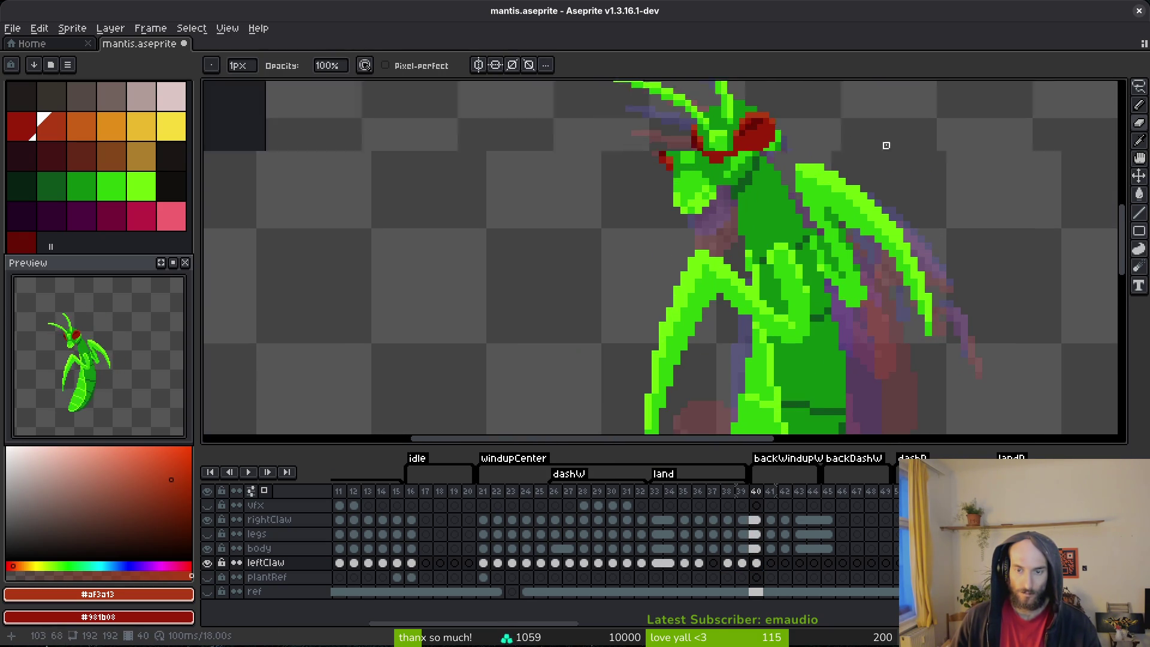
scroll(888, 147, down, 1)
key(Right)
key(alt)
- Compare claw poses across frames 36–38, settle on frame 38, and set Shading ink
key(Left)
key(Right)
key(Left)
key(Left)
key(Left)
key(Left)
key(Left)
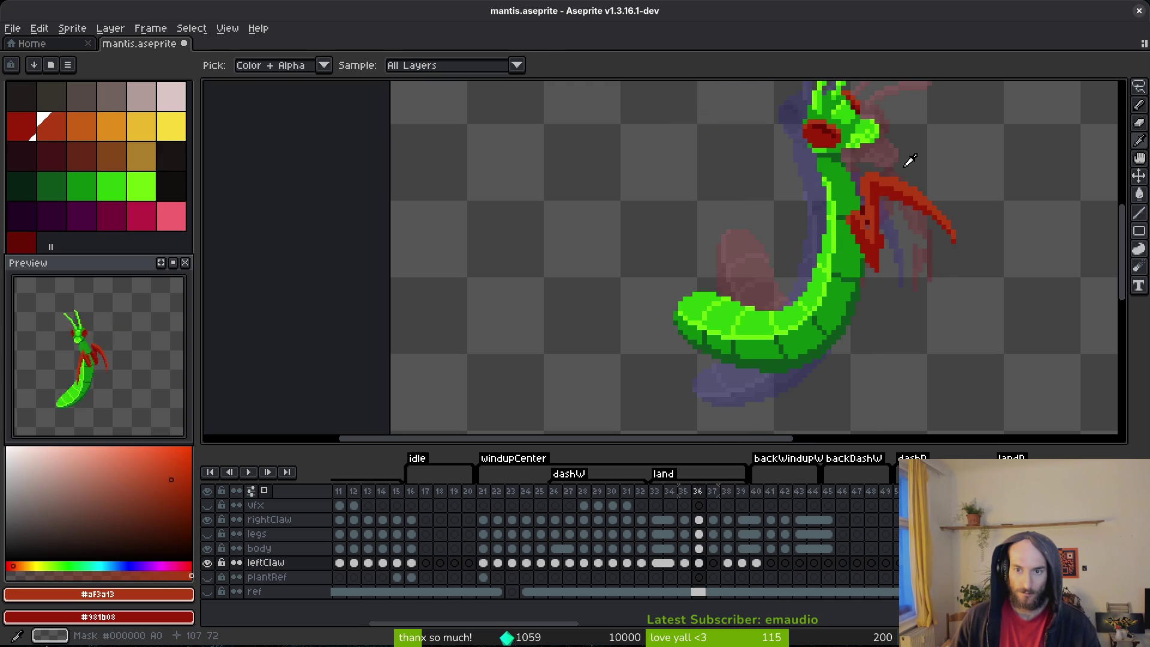
key(Right)
key(Right)
key(Left)
key(Right)
key(Left)
key(Right)
drag(915, 231, 891, 194)
key(Left)
key(Right)
scroll(886, 177, up, 2)
key(s)
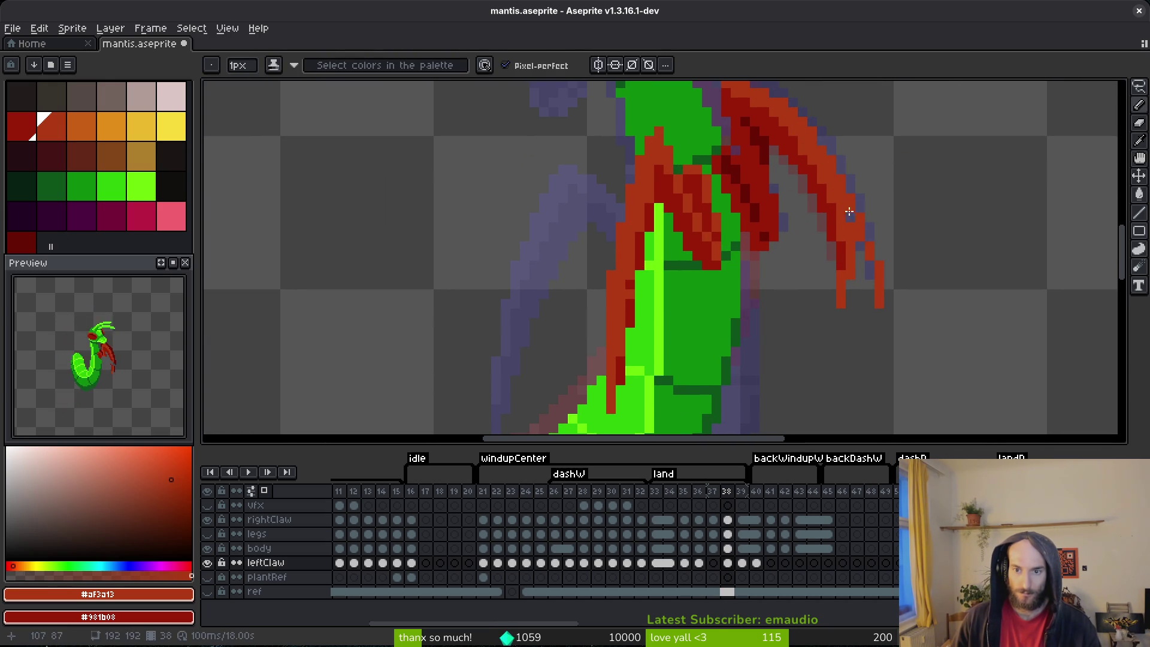
- Erase red pixels along the claw's outer edge and a stray claw pixel
key(e)
mouse_move(772, 149)
mouse_down()
mouse_move(860, 272)
mouse_move(841, 237)
mouse_up()
click(850, 275)
key(f)
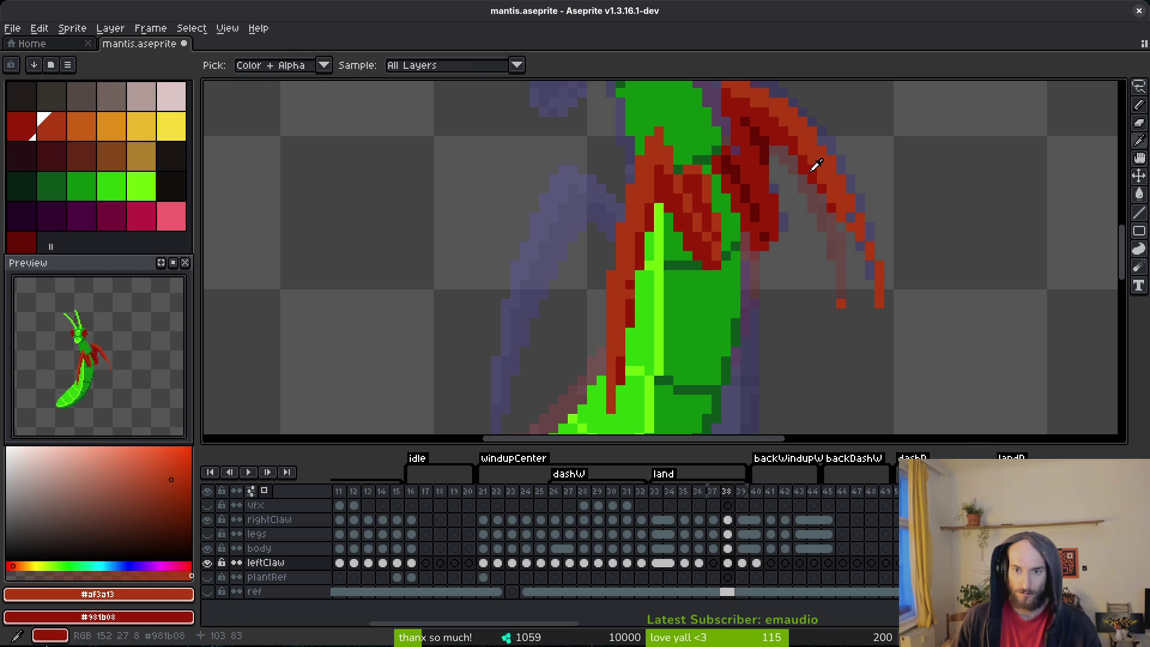
- Erase the stray red pixel beside the claw and sample reds #af3a13 and #981b08
alt+click(807, 155)
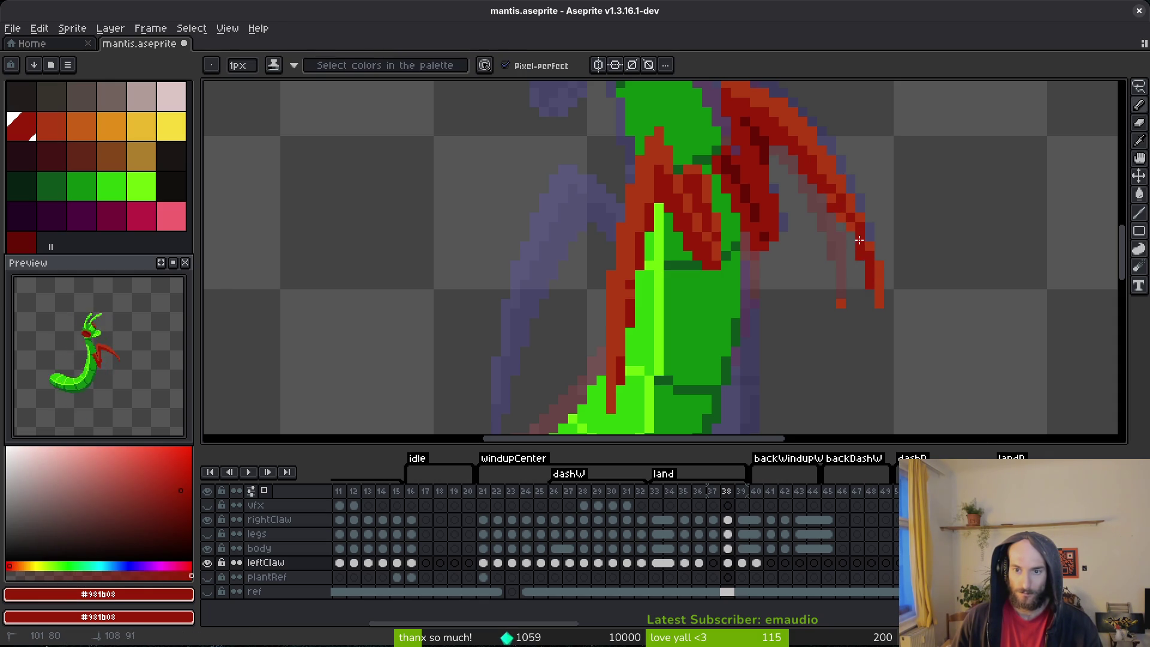
key(e)
click(841, 304)
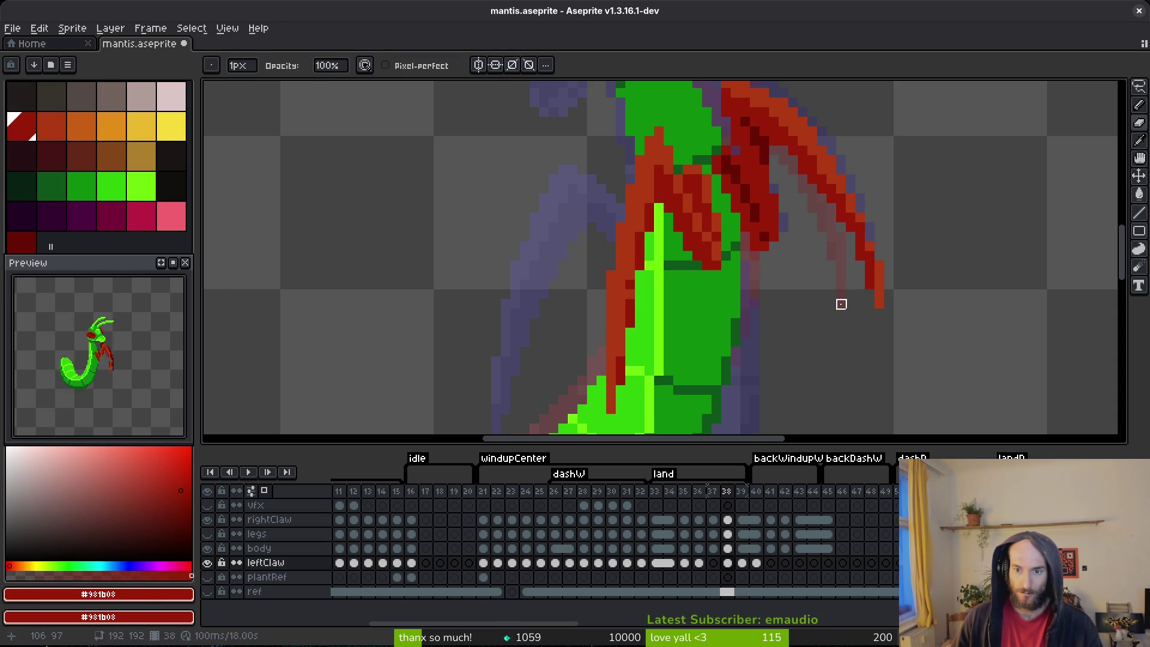
key(b)
alt+click(862, 217)
alt+click(871, 257)
scroll(838, 268, up, 2)
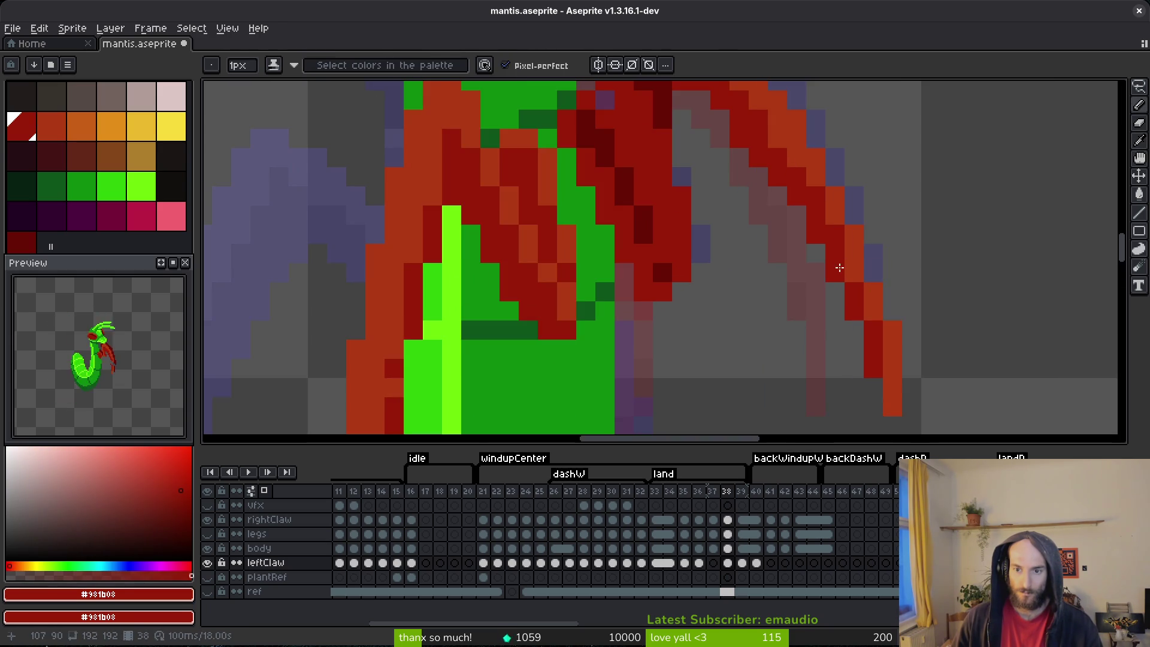
scroll(837, 267, down, 2)
- Paint #af3a13 pixels on the claw and near its tip, saving mantis.aseprite repeatedly
key(ctrl+s)
scroll(740, 176, up, 2)
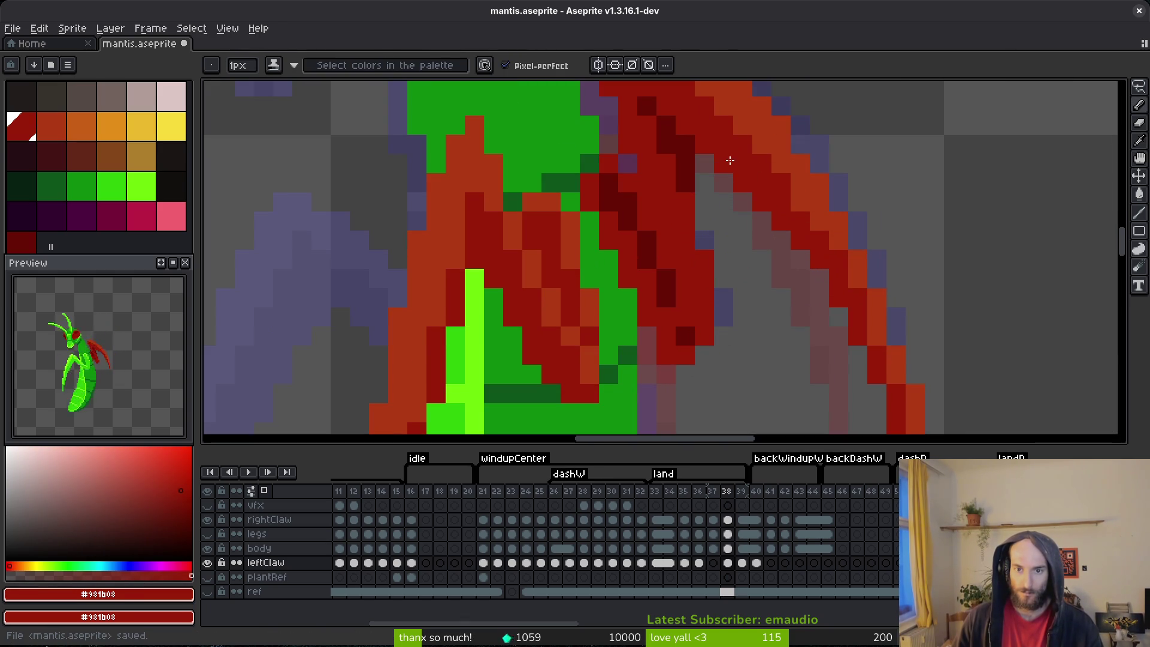
scroll(850, 196, down, 2)
scroll(778, 165, up, 2)
alt+click(753, 124)
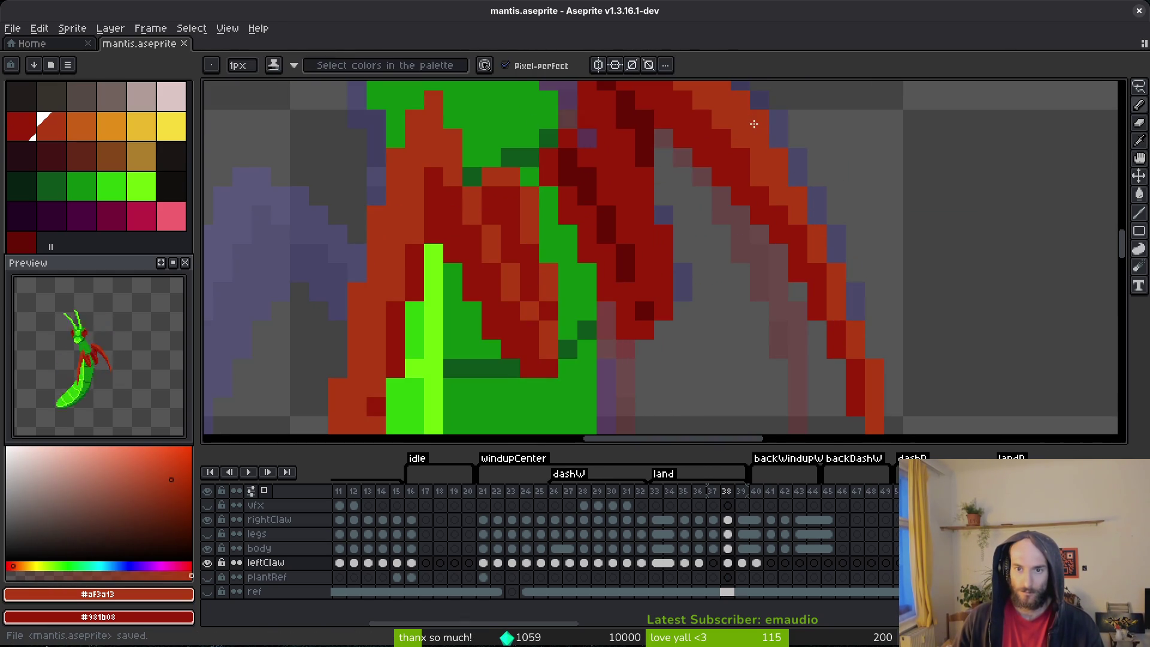
click(753, 123)
scroll(813, 203, down, 3)
key(ctrl+s)
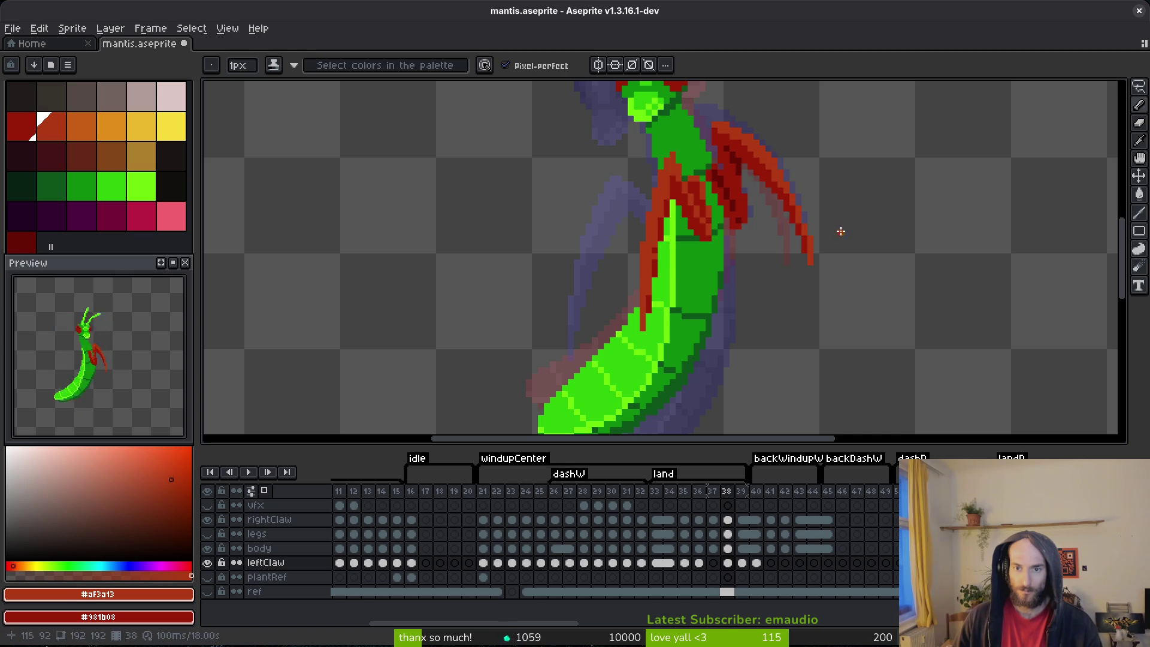
scroll(802, 240, up, 3)
click(803, 291)
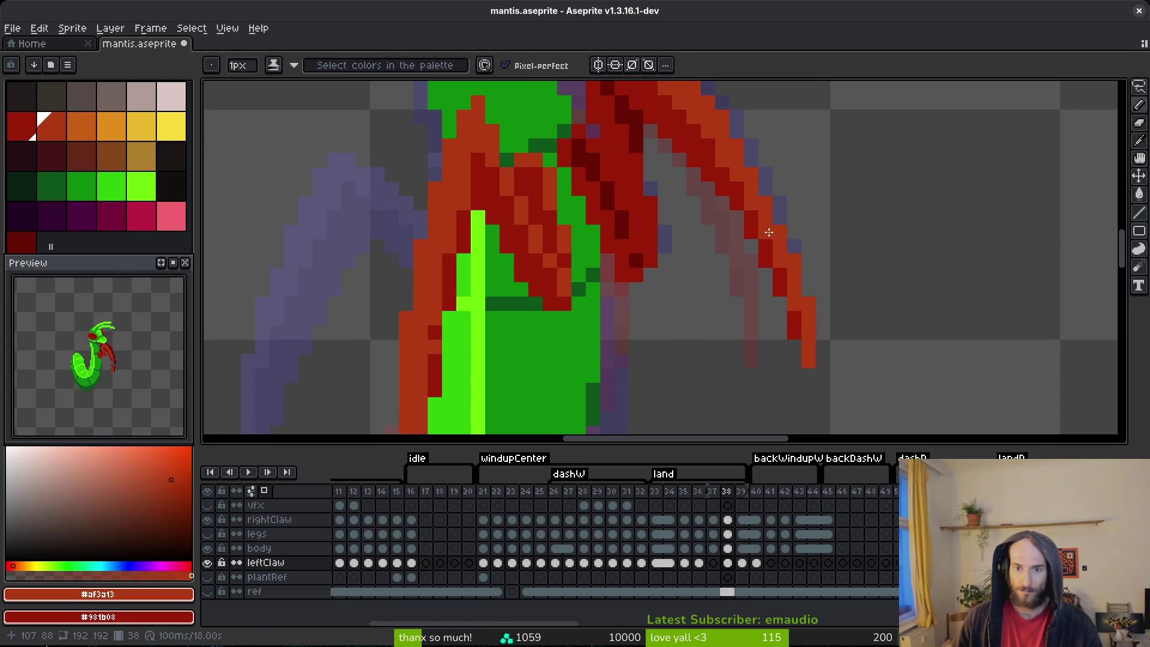
key(ctrl+s)
scroll(848, 260, down, 4)
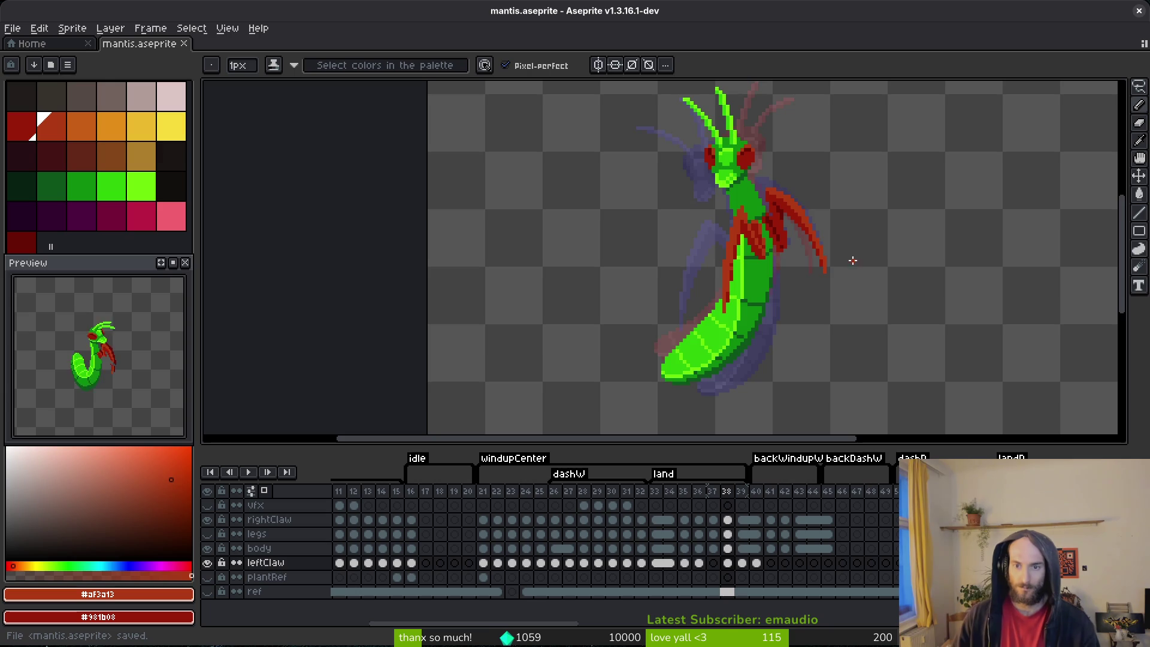
scroll(854, 260, up, 4)
key(ctrl+s)
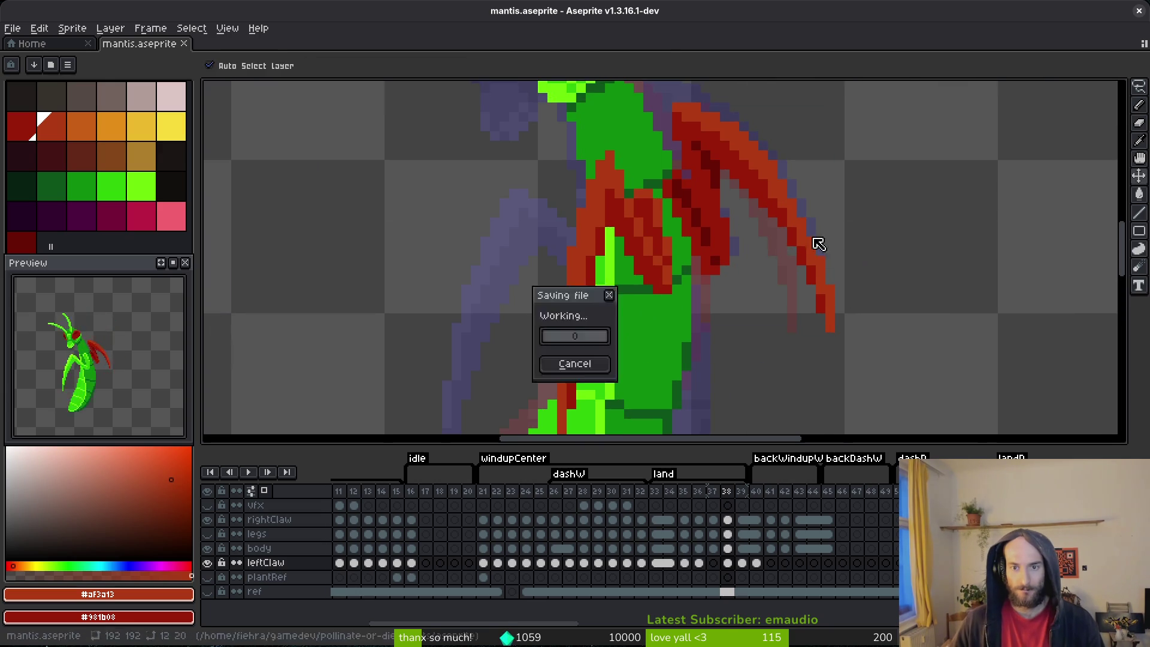
- Flip between frames 37–39 to compare the mantis claw poses
scroll(821, 244, down, 4)
key(Right)
key(Left)
key(Right)
key(Left)
key(Right)
key(Left)
key(Left)
key(Left)
key(Right)
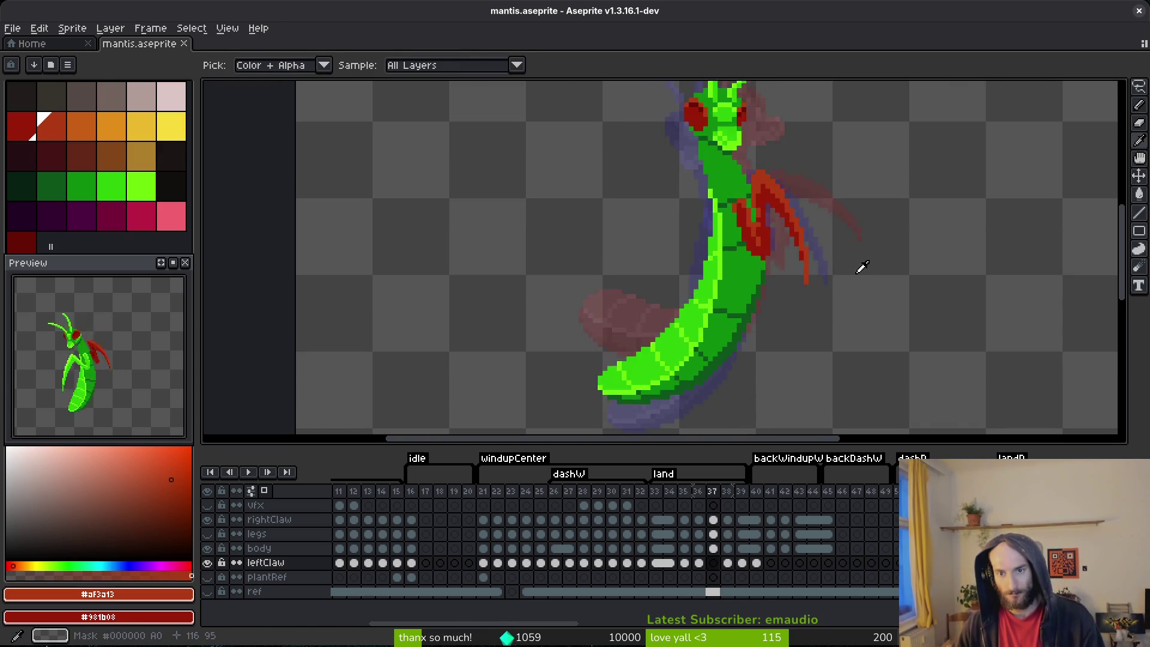
key(Left)
scroll(790, 249, up, 3)
- Pick the darkest claw red #6a0d05 and settle on frame 36 after comparing with frame 37
alt+click(775, 264)
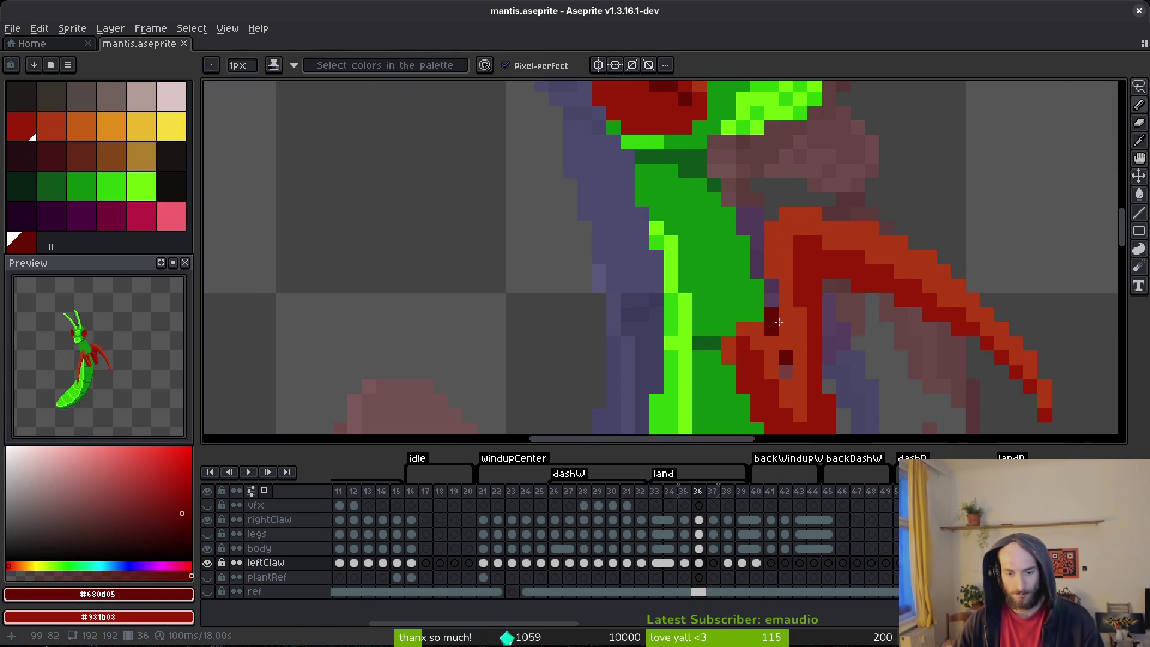
key(Right)
key(Left)
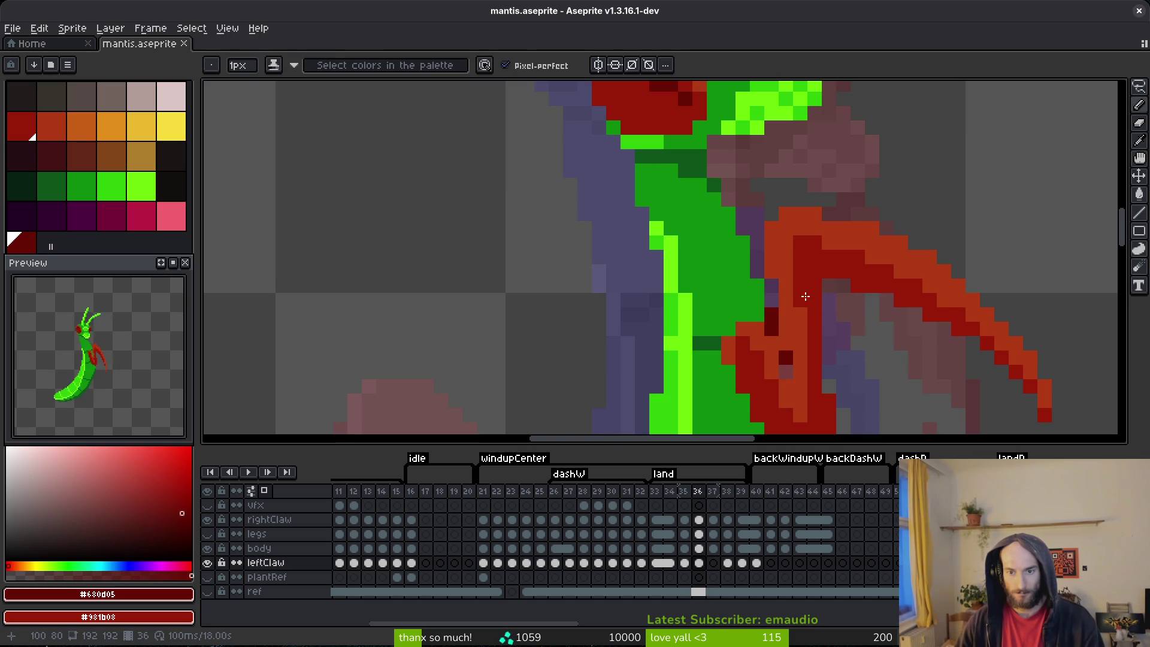
scroll(838, 348, down, 2)
drag(854, 355, 759, 211)
key(Right)
key(Left)
- Shade the upper claw on frame 36 with dark-red pixels and a short stroke
click(728, 246)
drag(760, 278, 778, 312)
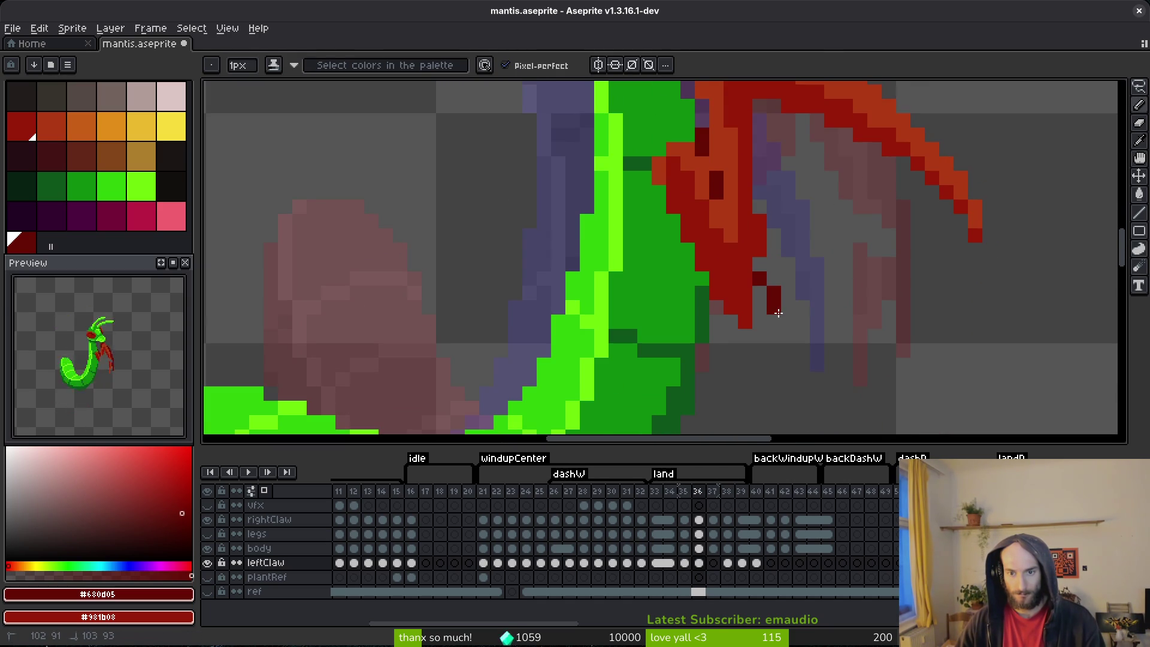
click(769, 267)
click(789, 292)
click(788, 279)
mouse_move(792, 268)
mouse_down()
mouse_move(803, 299)
mouse_move(799, 281)
mouse_up()
- Add more dark-red shading pixels to the lower claw on frame 36
click(812, 324)
click(810, 298)
scroll(791, 318, up, 2)
click(779, 292)
scroll(779, 264, down, 3)
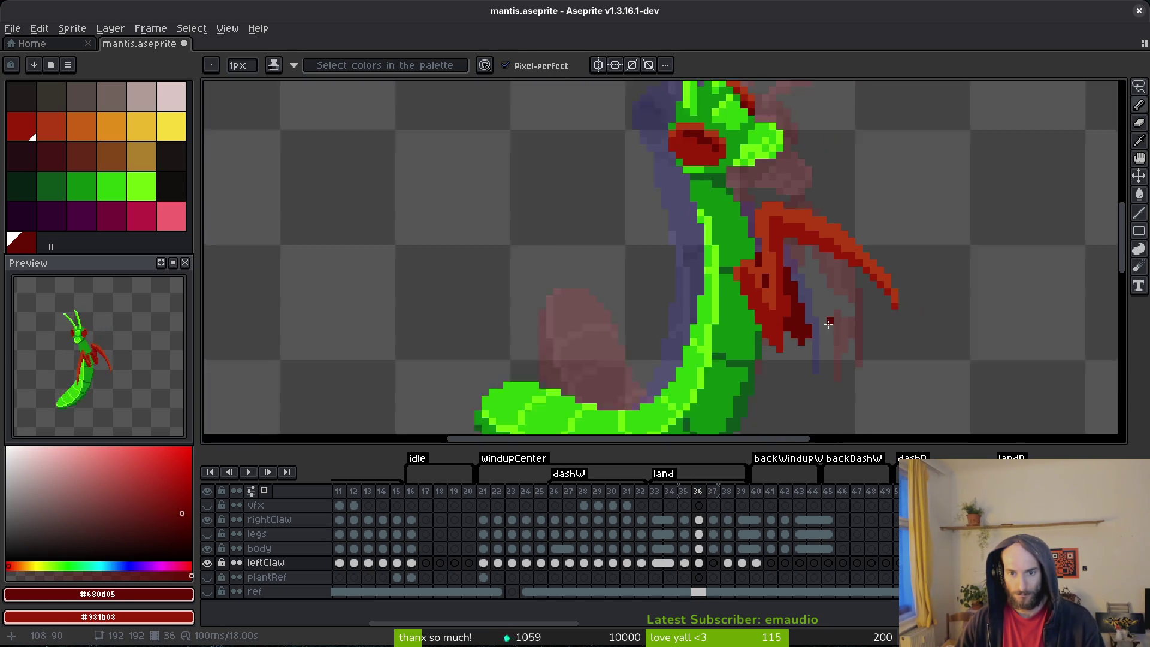
scroll(822, 289, up, 2)
click(824, 287)
scroll(850, 300, down, 2)
- Compare frame 35 with its neighbour and make the legs layer visible
key(comma)
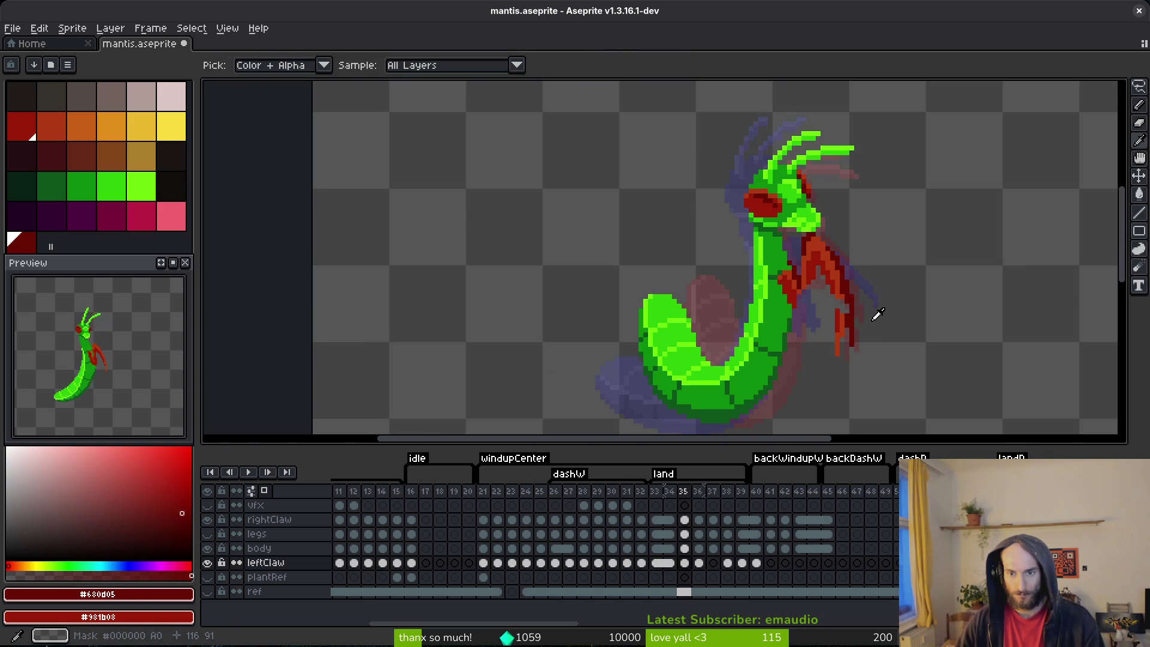
key(period)
key(comma)
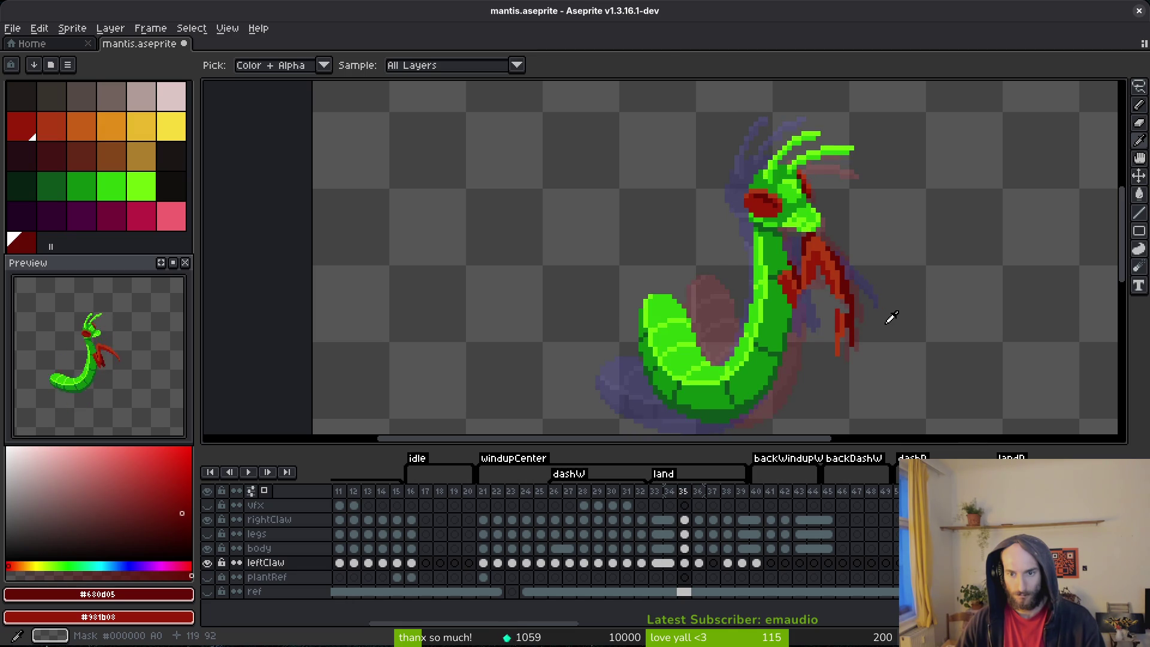
key(b)
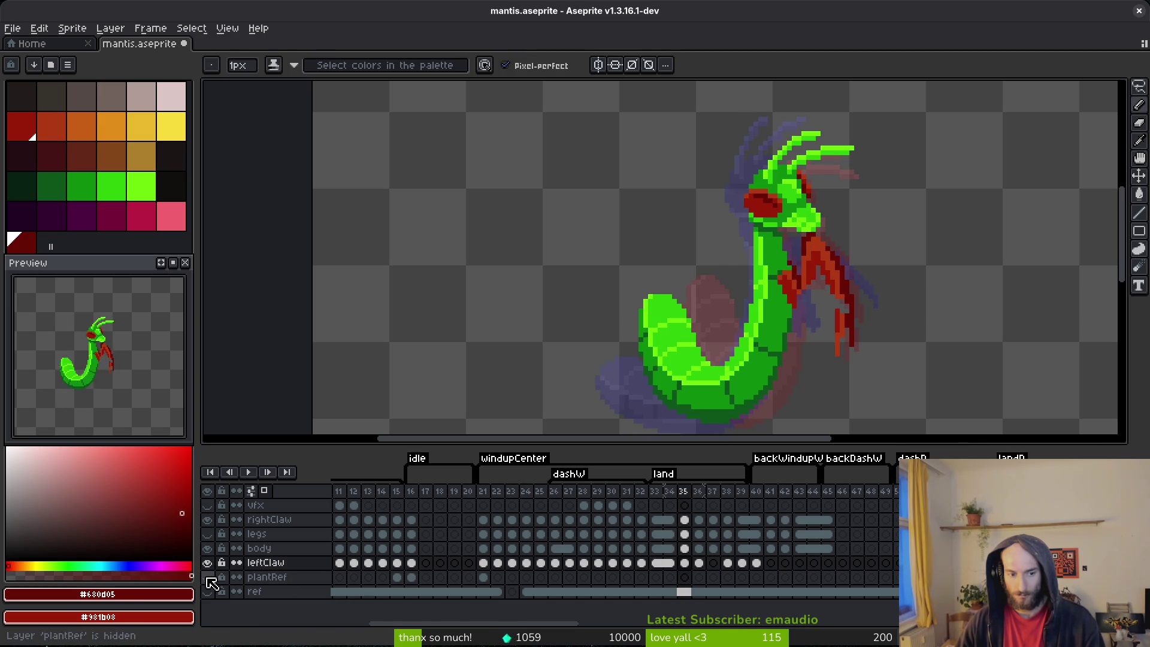
click(207, 534)
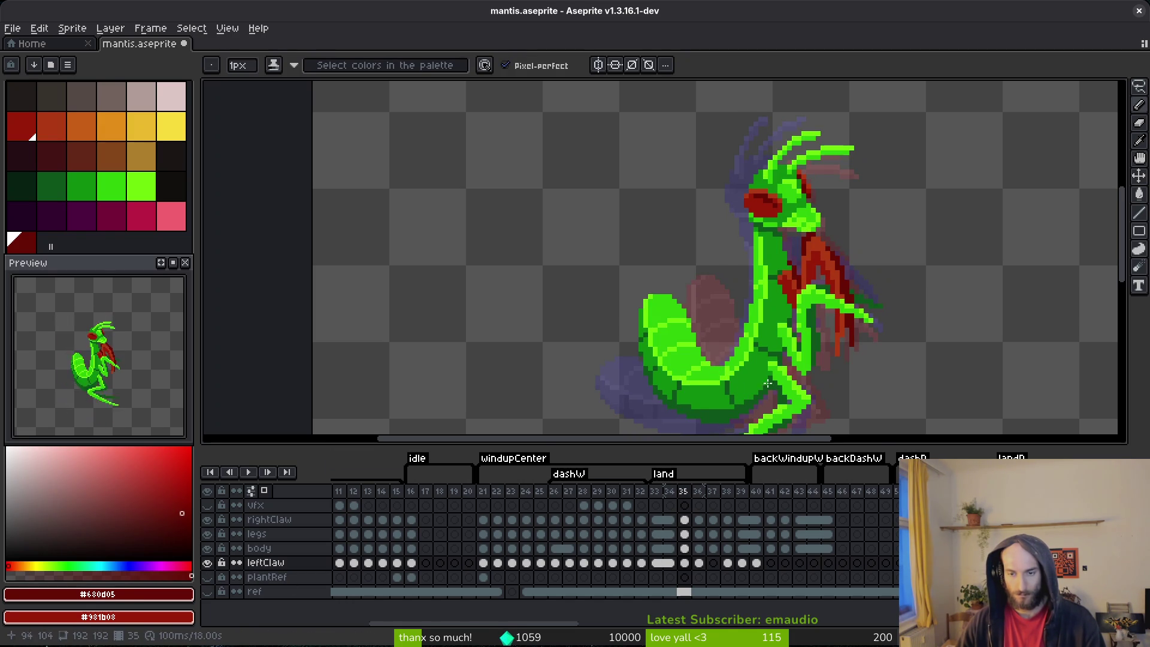
- Step back to frame 36 and return to the Pencil tool
key(i)
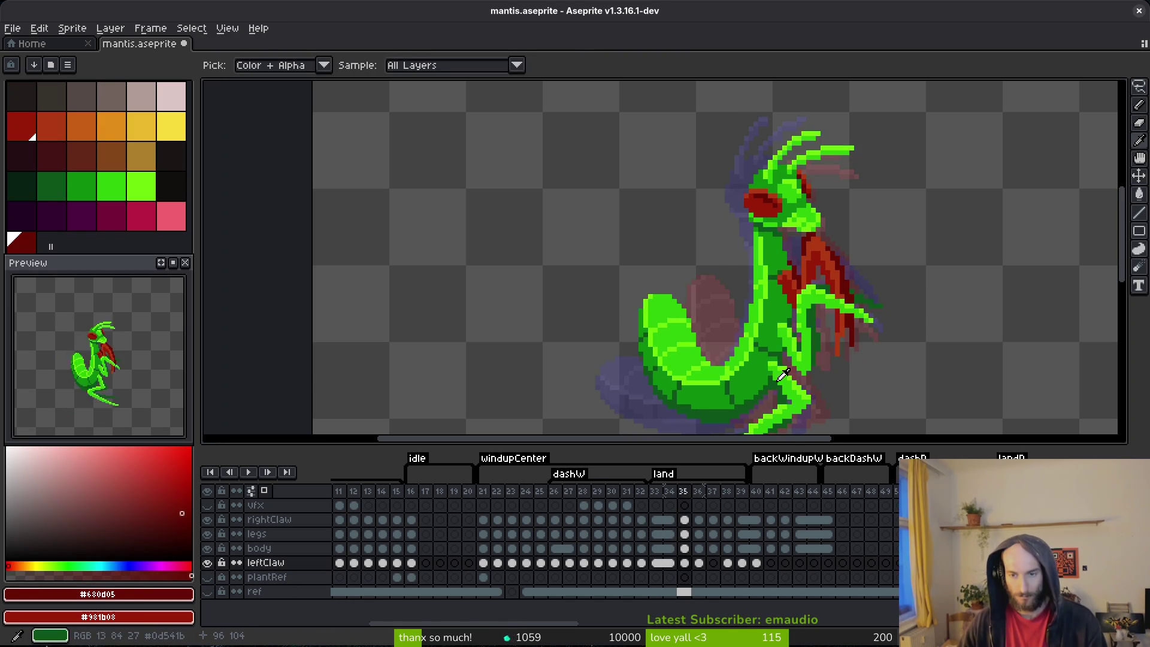
key(Right)
key(Left)
key(Right)
key(b)
scroll(837, 322, up, 2)
scroll(827, 327, down, 1)
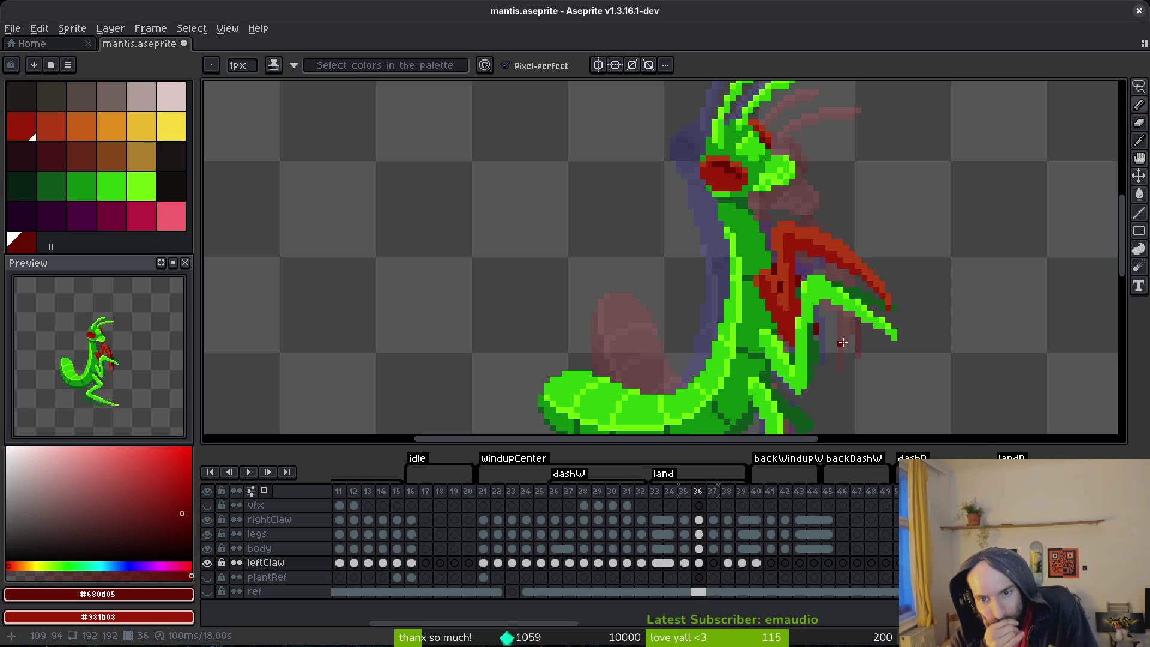
- Toggle the legs layer off and on, then flip through frames 35–38 to compare the claw
click(207, 534)
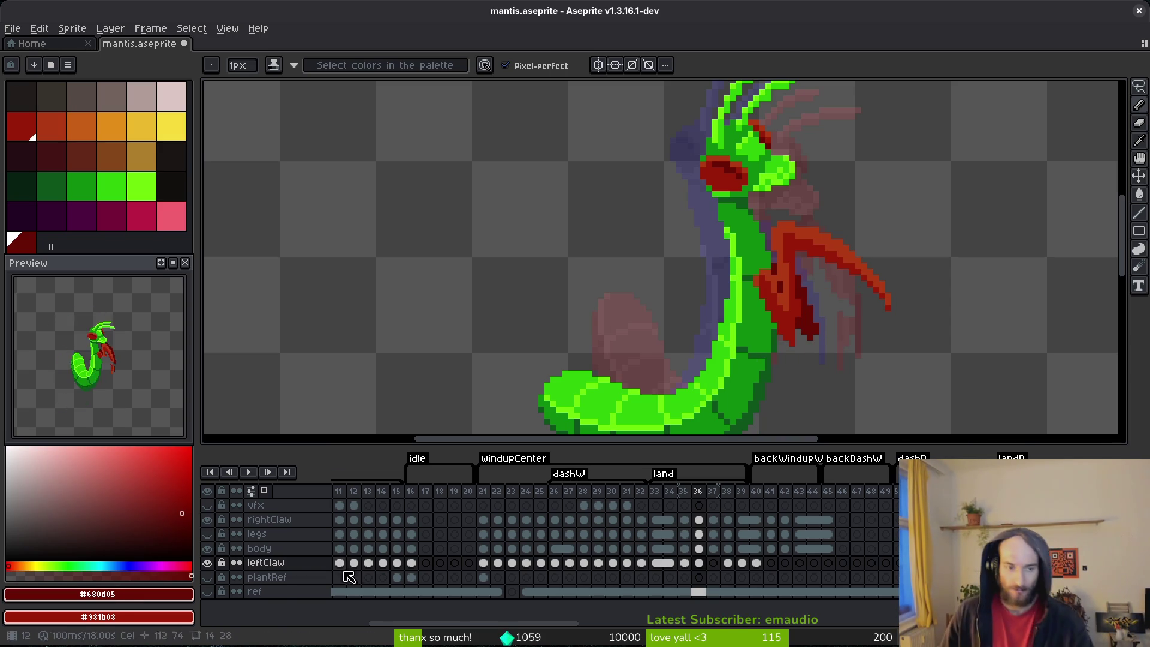
click(207, 534)
key(Left)
key(alt)
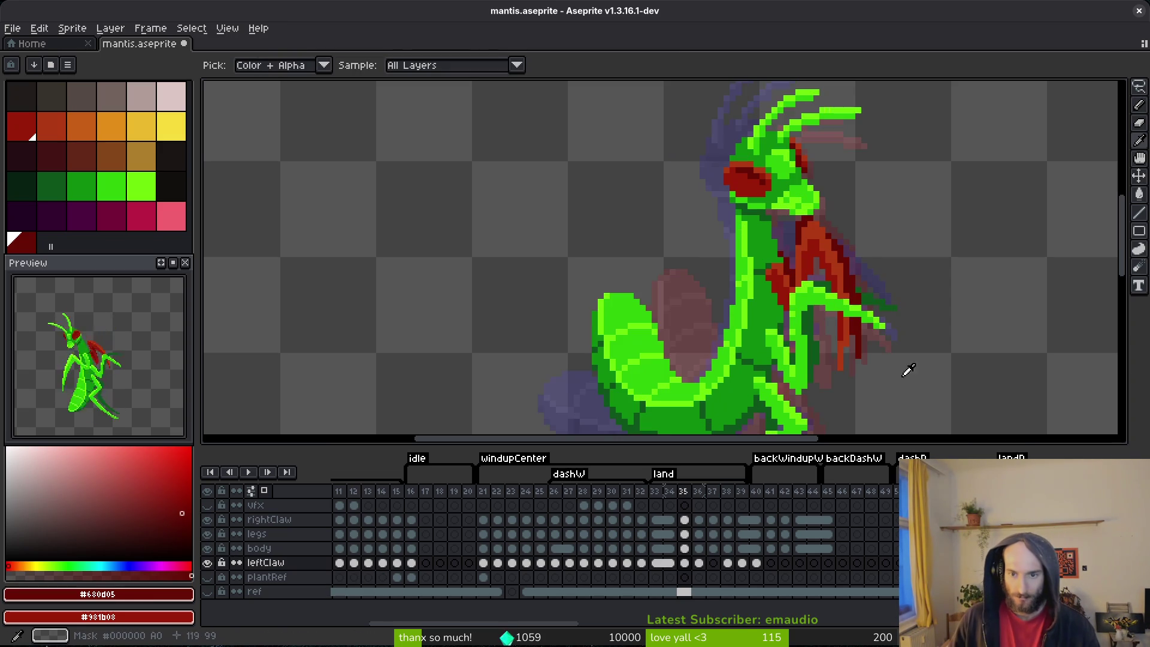
key(Right)
key(Right)
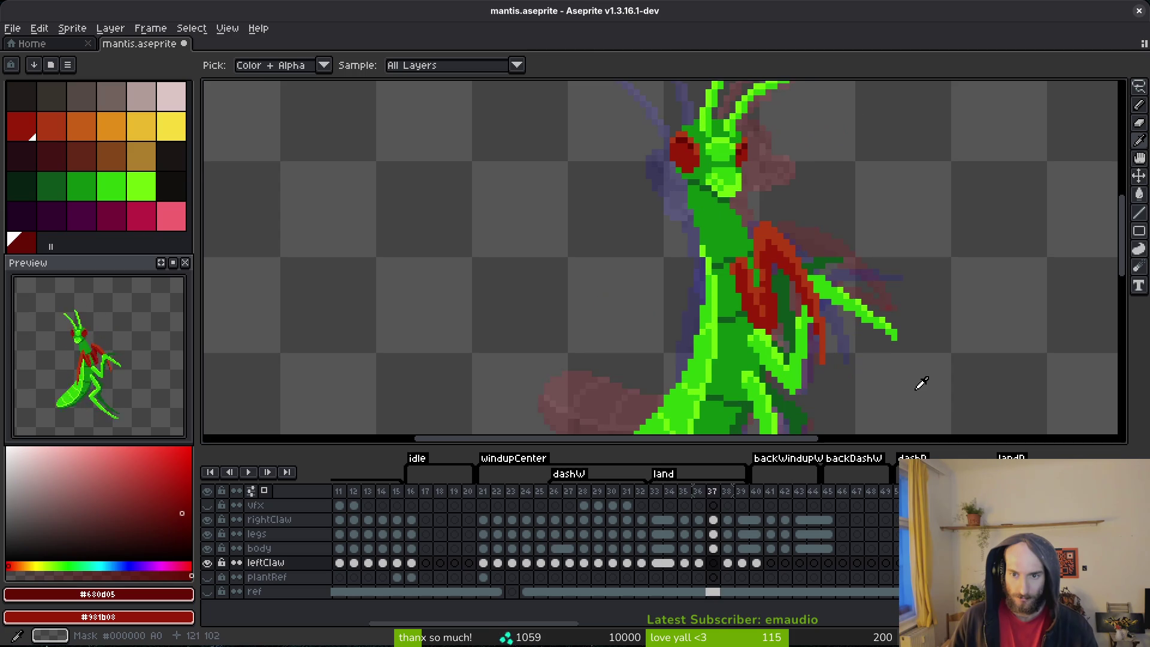
key(Right)
key(Right)
key(Left)
key(Left)
key(Left)
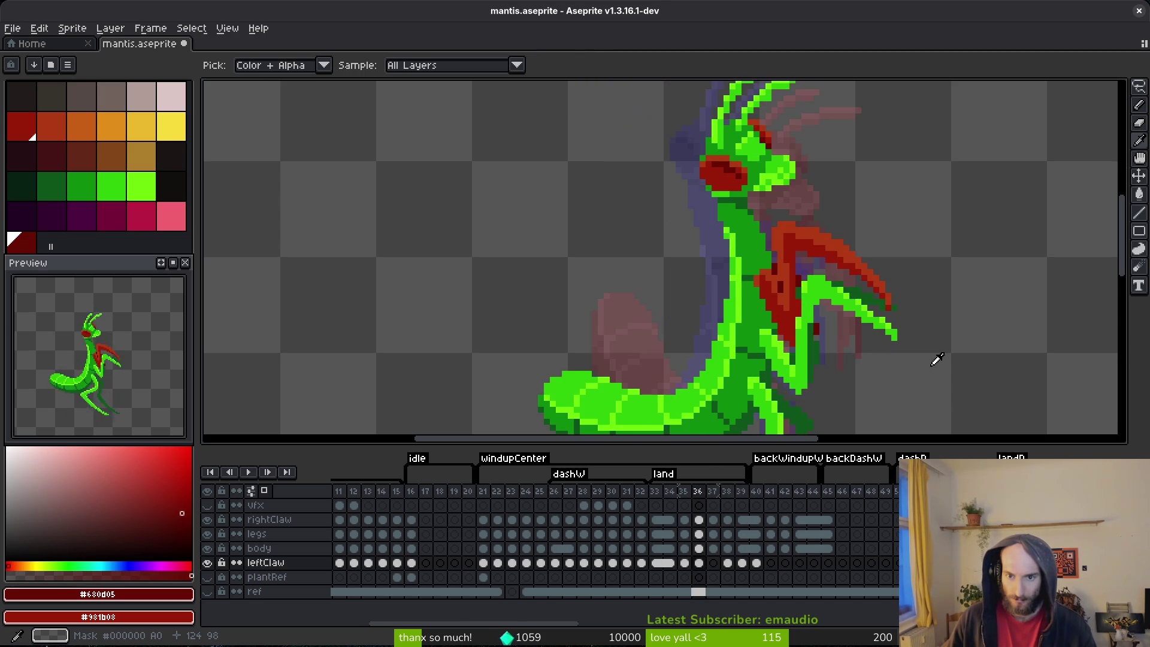
key(Right)
key(Left)
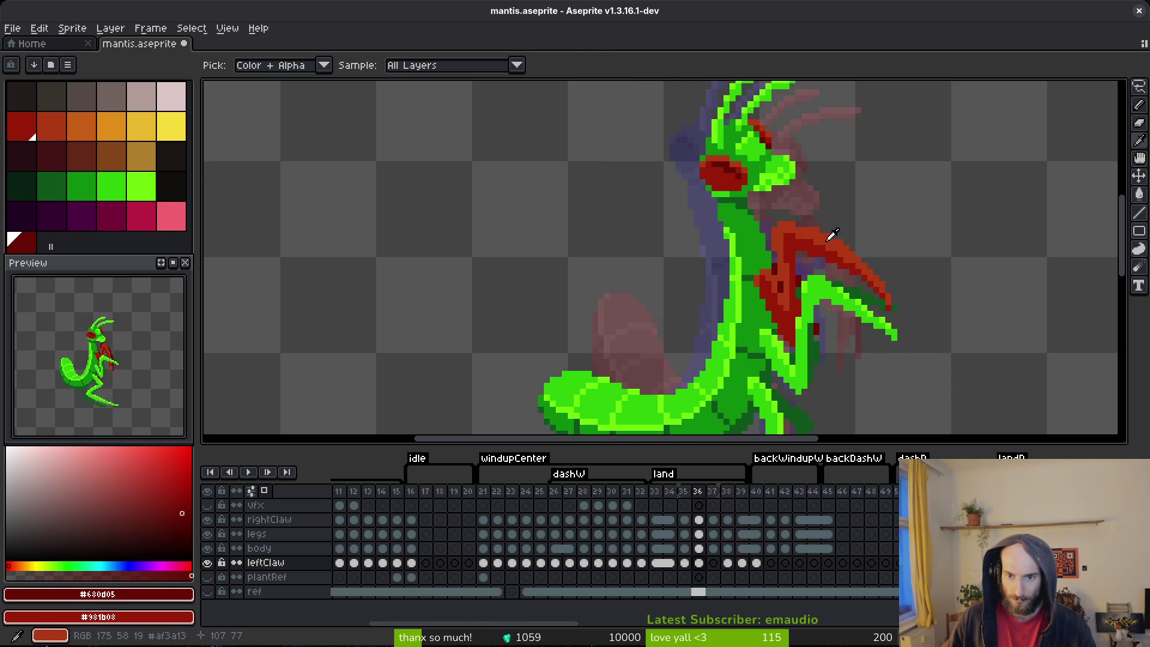
key(Right)
key(Right)
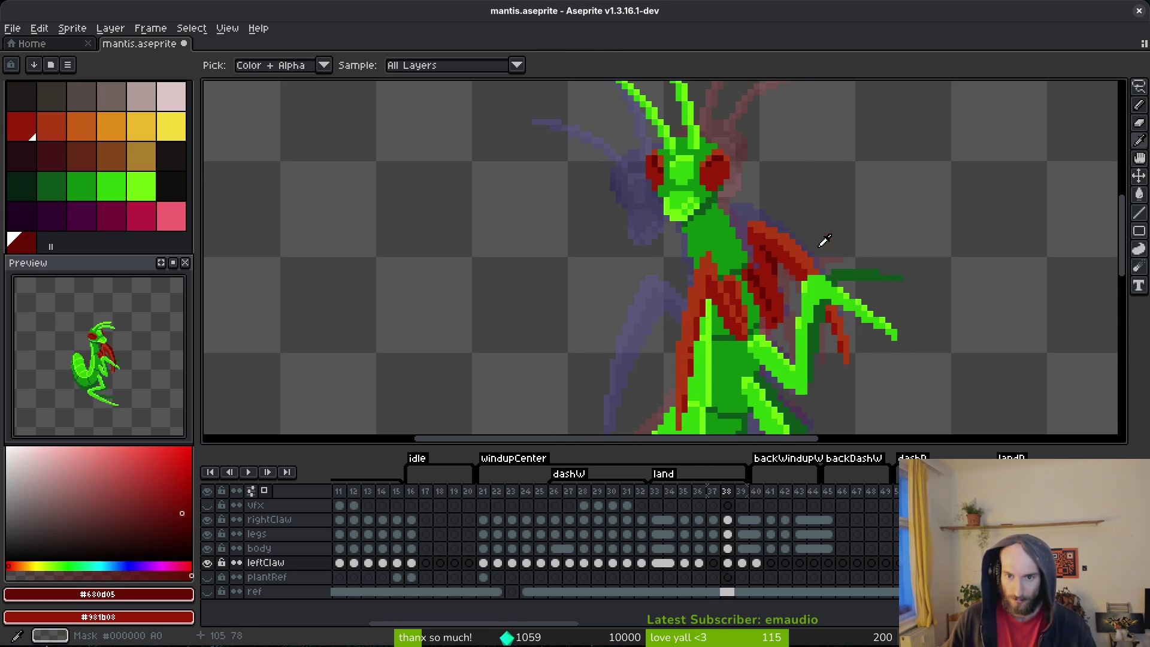
- Draw dark-red diagonal strokes and pixels along the claw on frame 37
key(Left)
scroll(815, 249, up, 4)
mouse_move(764, 227)
mouse_down()
mouse_move(827, 267)
mouse_move(778, 231)
mouse_move(827, 296)
mouse_up()
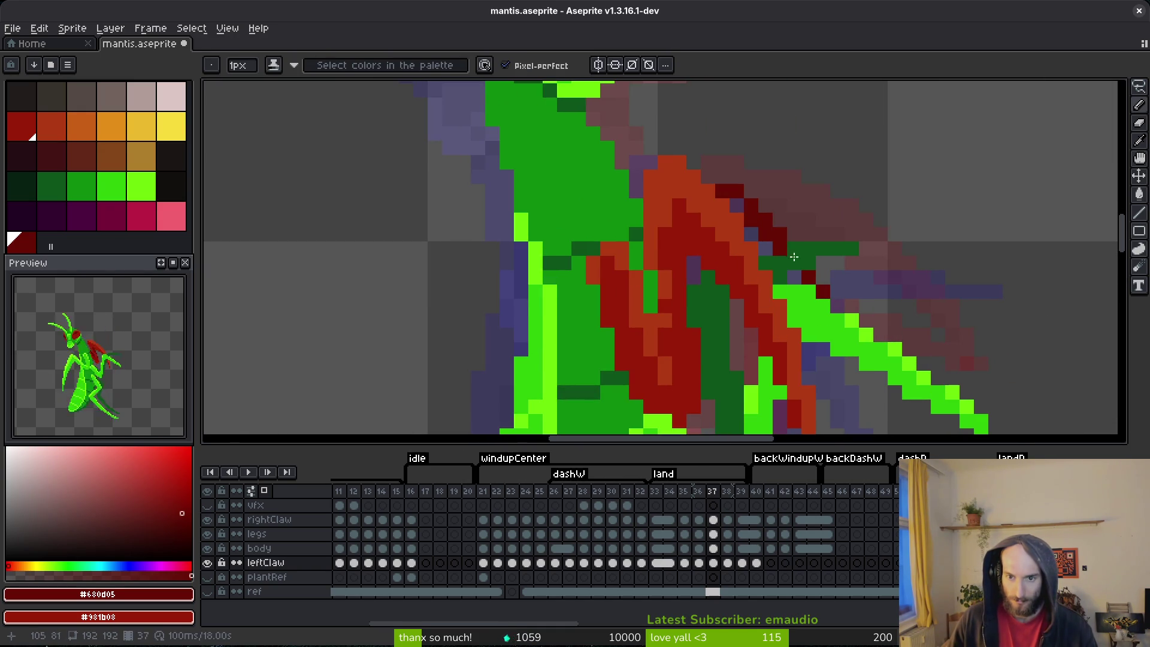
click(737, 206)
click(766, 247)
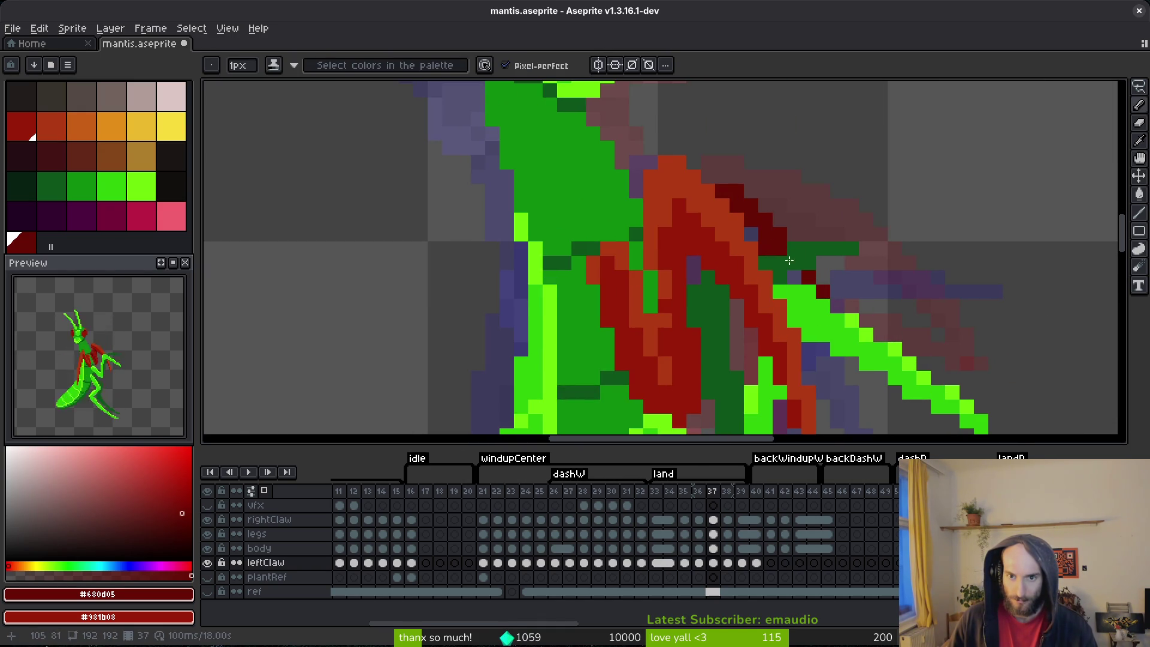
scroll(756, 236, down, 2)
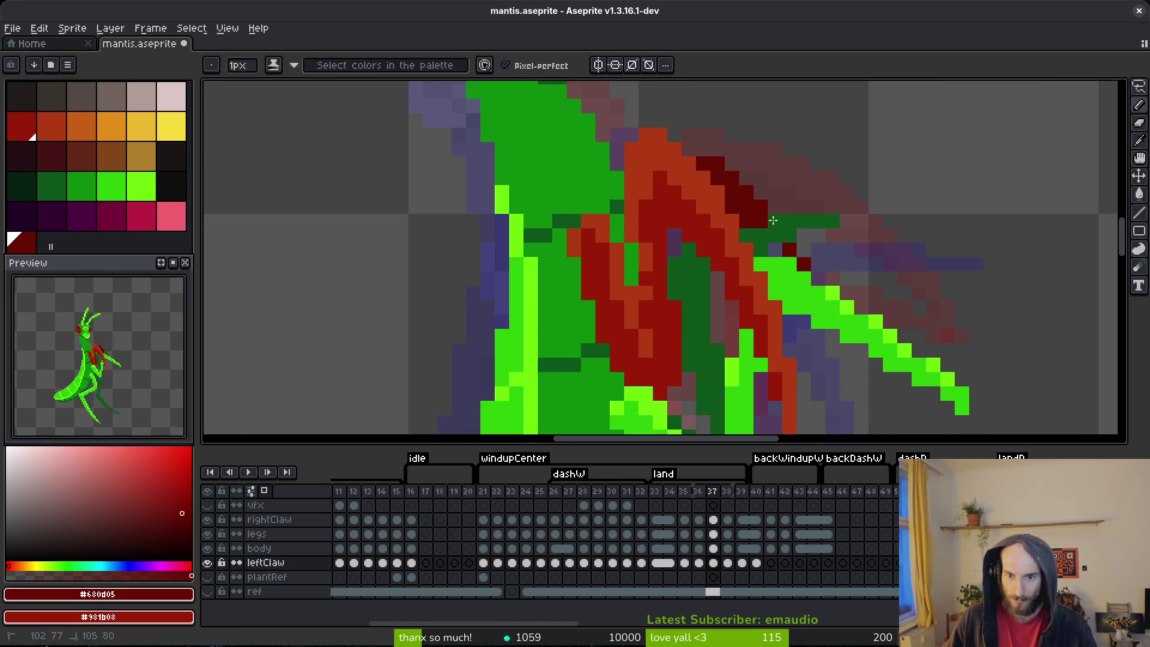
scroll(823, 279, down, 1)
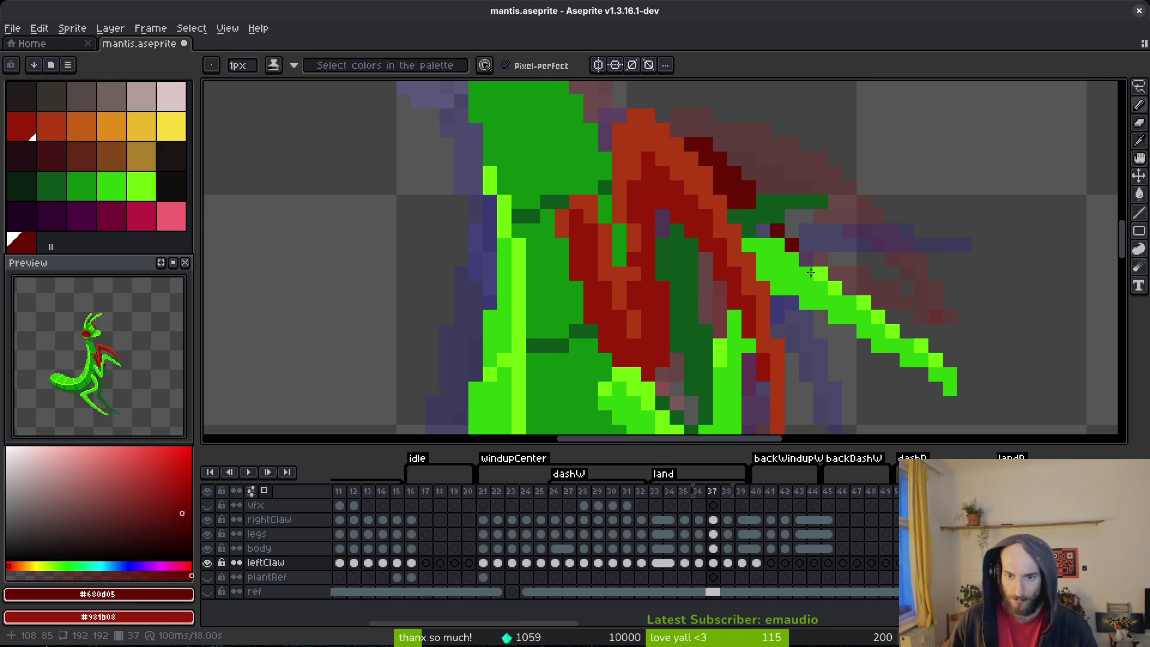
scroll(821, 317, down, 1)
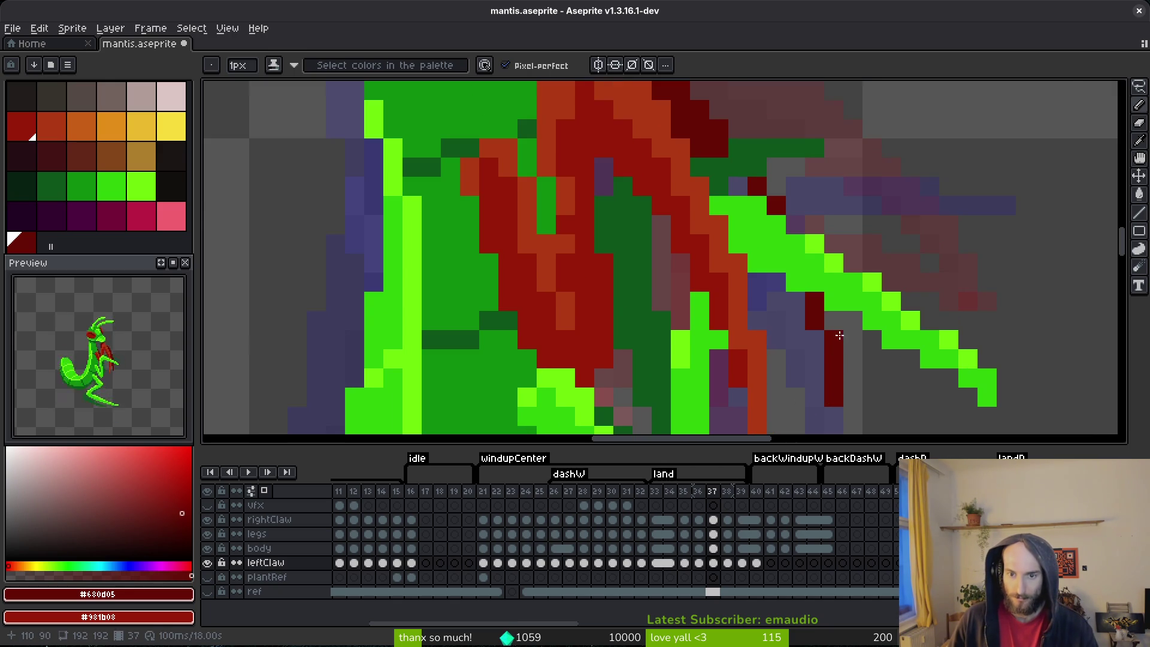
scroll(838, 359, down, 1)
scroll(826, 282, up, 2)
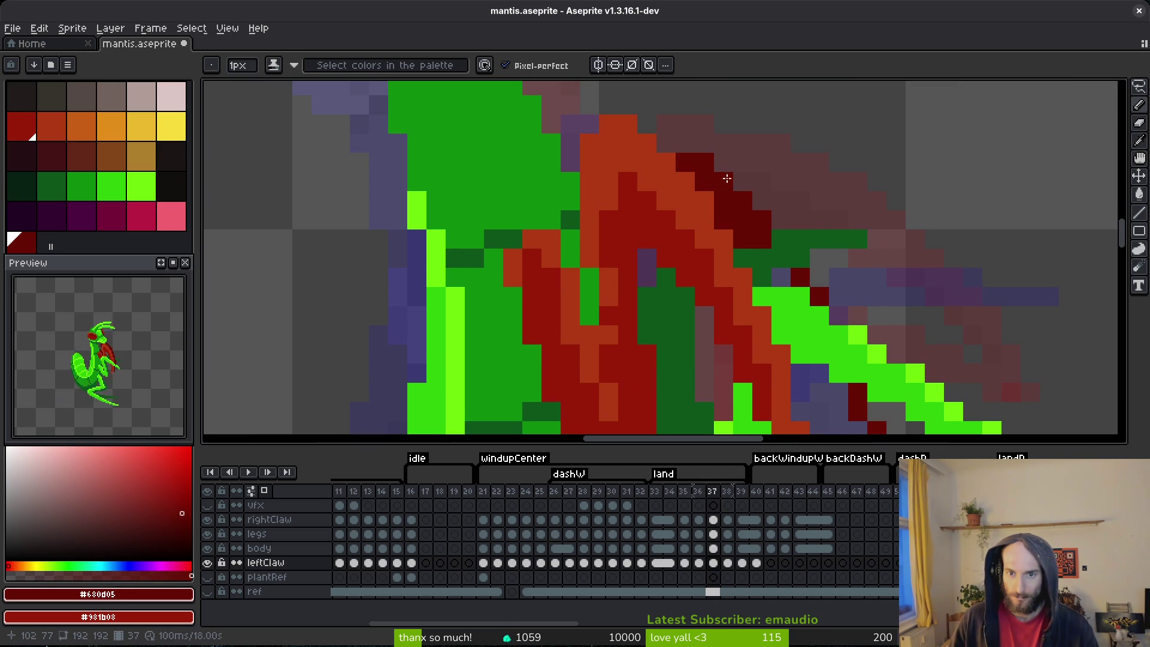
scroll(877, 296, down, 2)
drag(834, 410, 734, 226)
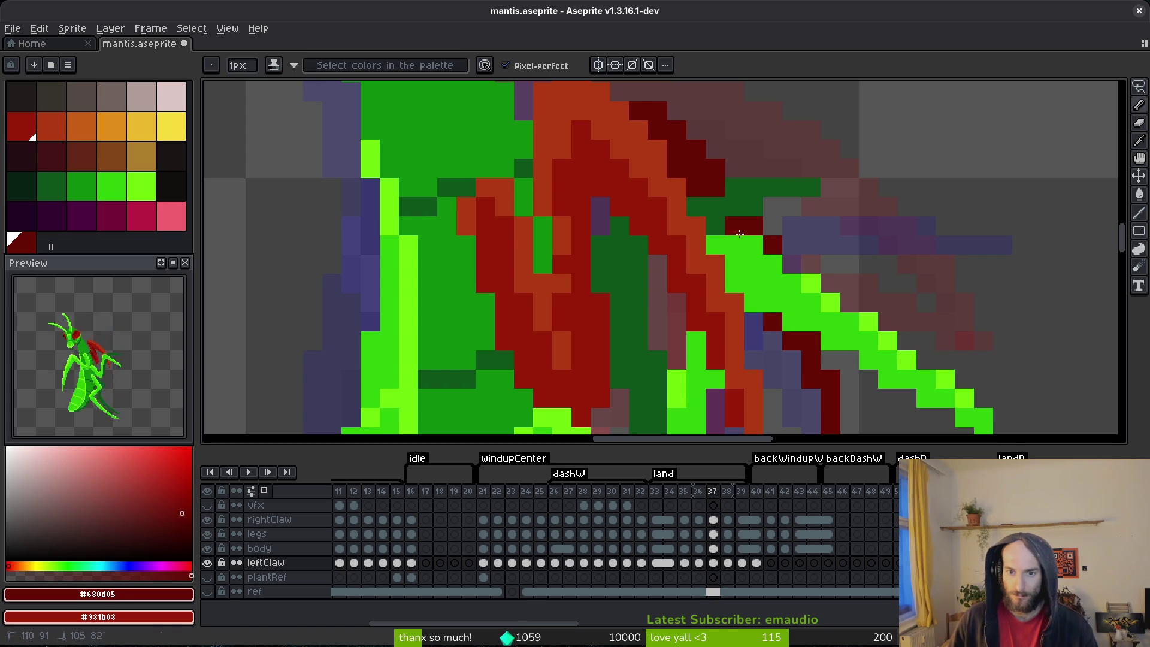
- Fill the grey gaps in the dark-red claw line and save mantis.aseprite
click(207, 533)
click(754, 245)
click(773, 264)
click(792, 322)
click(773, 282)
scroll(820, 368, down, 1)
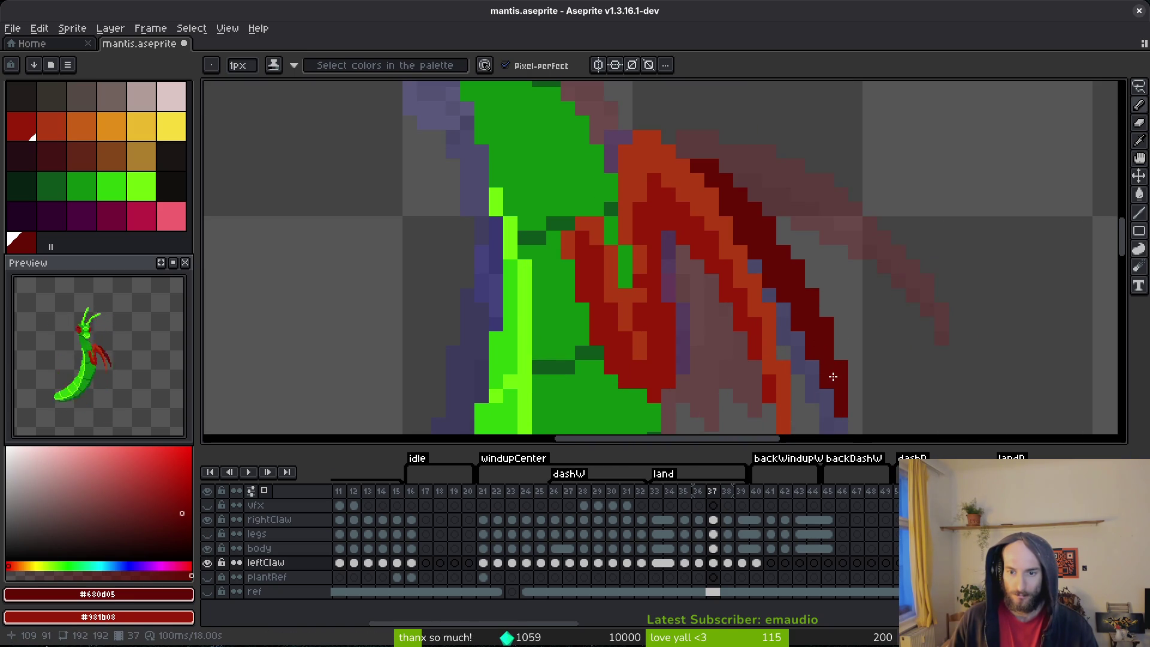
key(ctrl+s)
scroll(835, 254, down, 3)
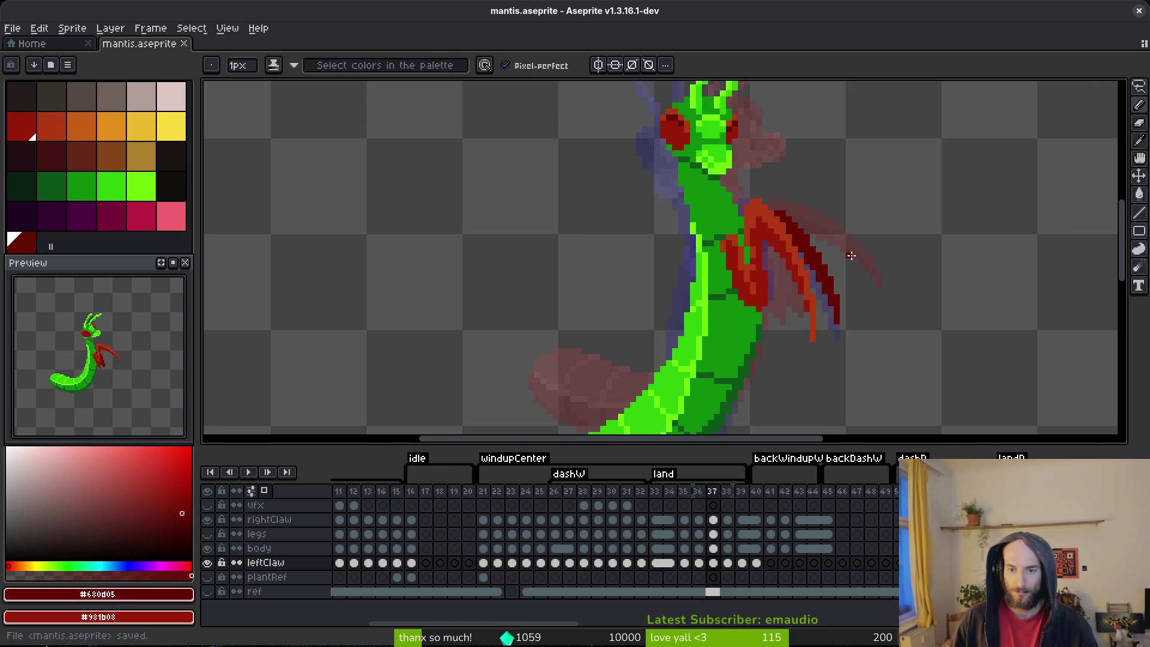
- Flip between frames 36–38 to compare the claw poses
key(Left)
key(Right)
key(Right)
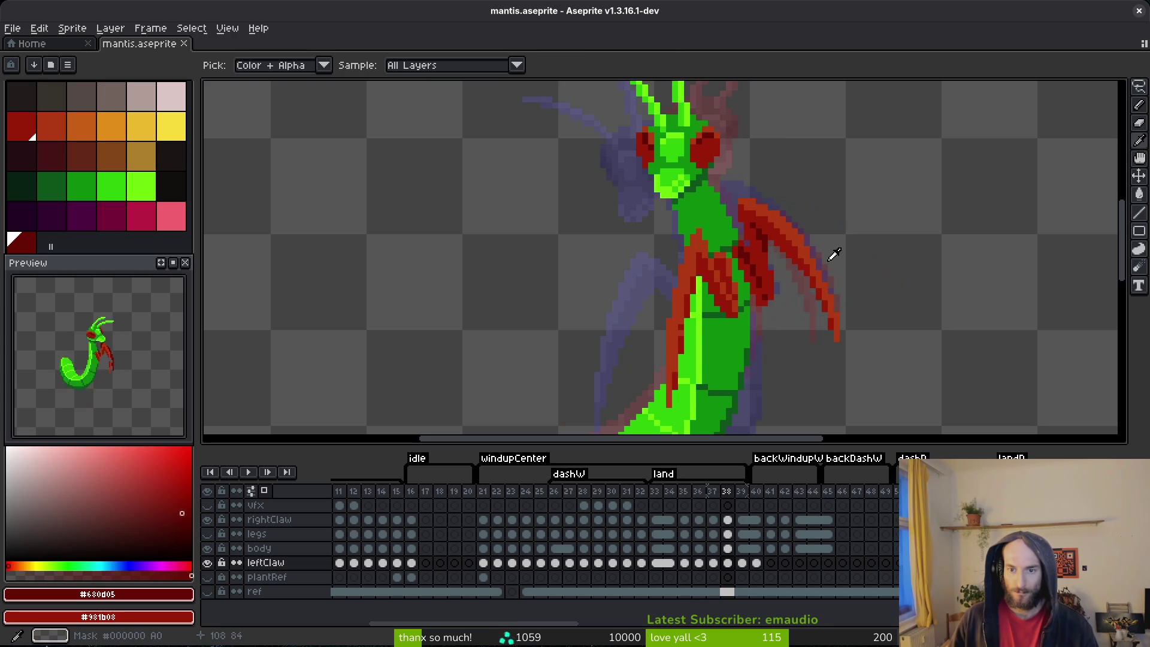
key(Left)
key(Right)
key(Left)
key(Left)
key(Right)
key(Right)
key(Right)
key(Left)
key(Left)
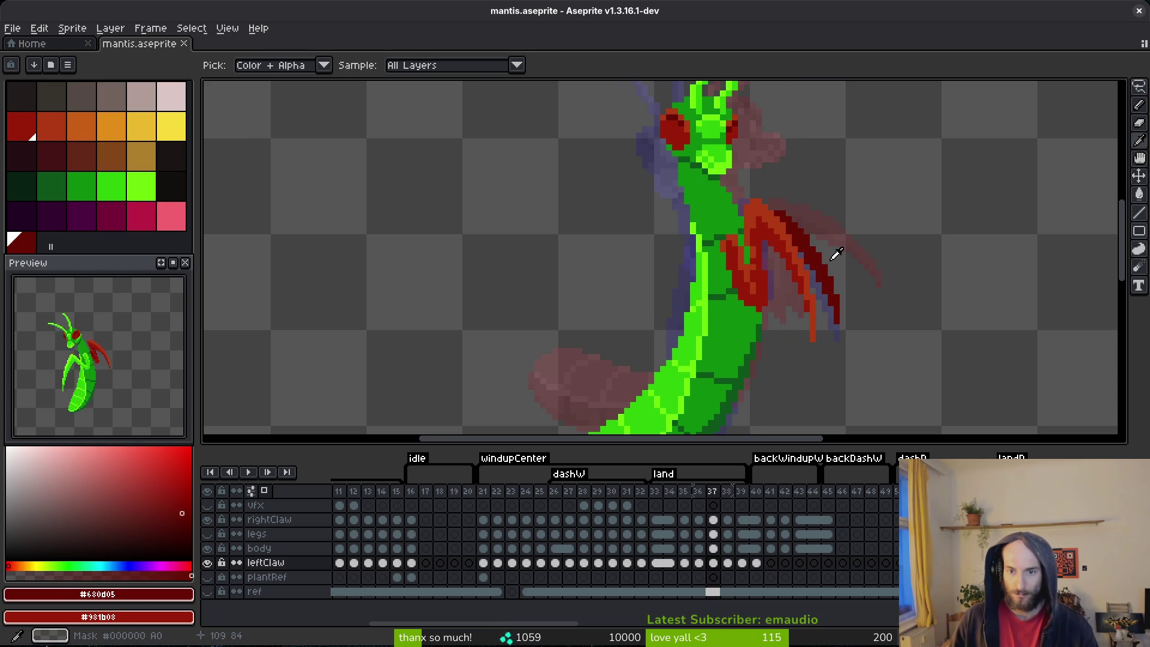
key(Right)
- Thicken the frame 37 claw with dark-red strokes, undoing the extra tip pixel
scroll(826, 257, up, 2)
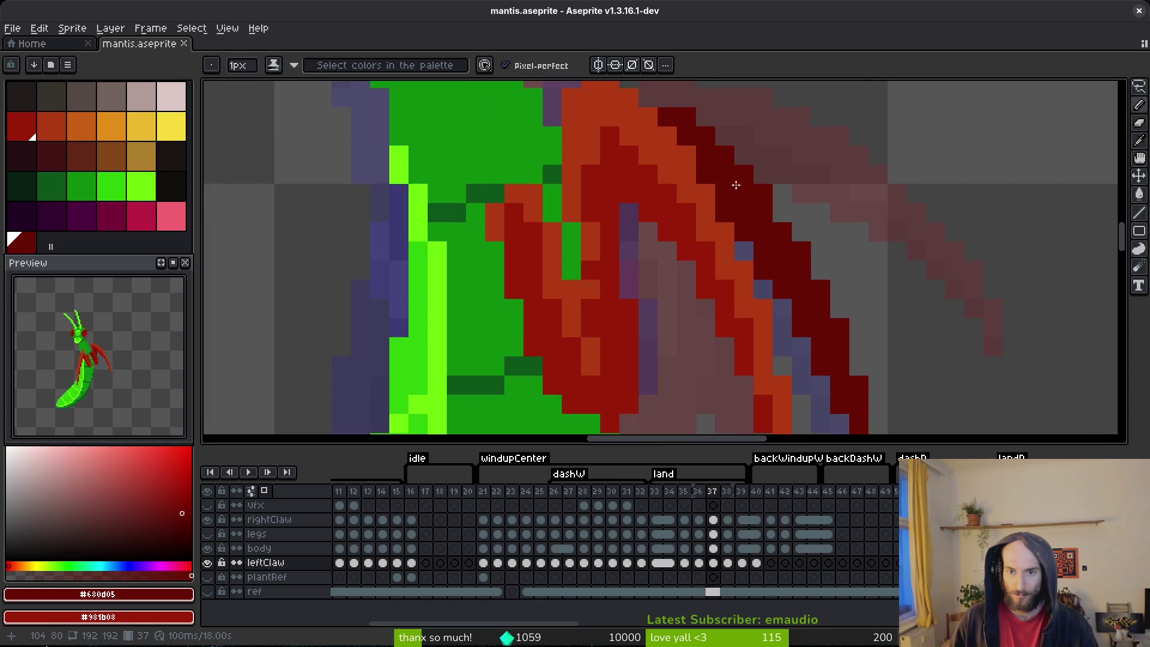
mouse_move(681, 113)
mouse_down()
mouse_move(804, 211)
mouse_move(897, 384)
mouse_move(709, 122)
mouse_move(778, 179)
mouse_move(842, 270)
mouse_move(788, 208)
mouse_up()
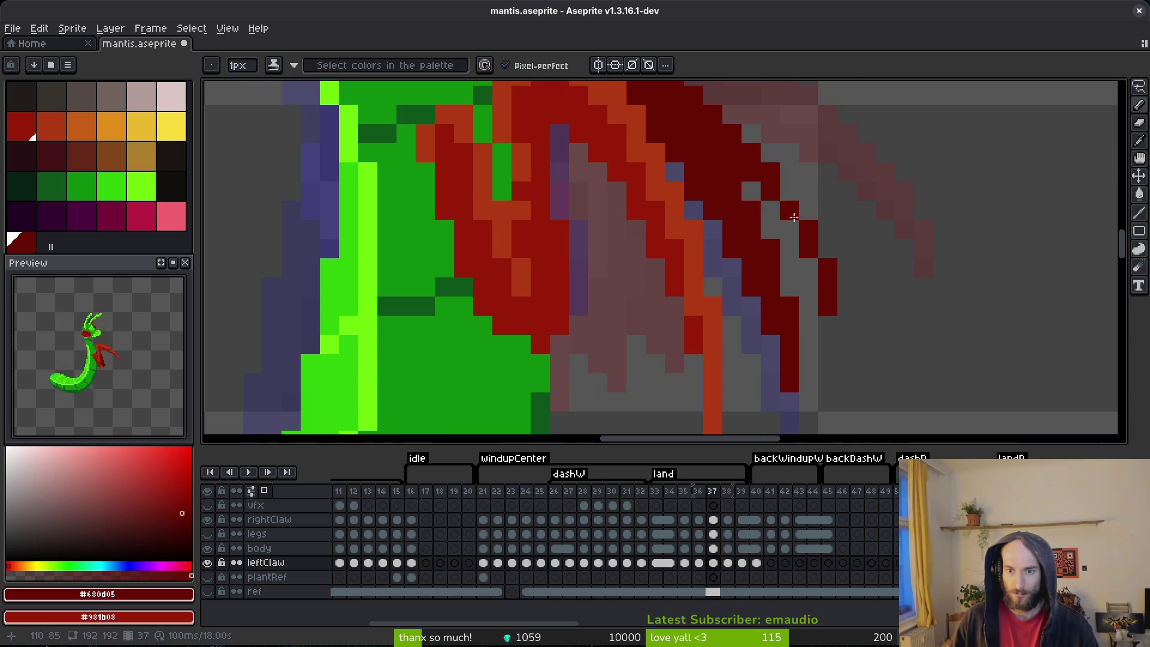
mouse_move(820, 273)
mouse_down()
mouse_move(859, 397)
mouse_move(848, 368)
mouse_up()
key(ctrl+z)
mouse_move(826, 299)
mouse_down()
mouse_move(773, 225)
mouse_move(763, 188)
mouse_move(675, 151)
mouse_move(808, 361)
mouse_move(789, 344)
mouse_up()
- Recolour the purple claw pixels dark red and save the file
key(e)
key(b)
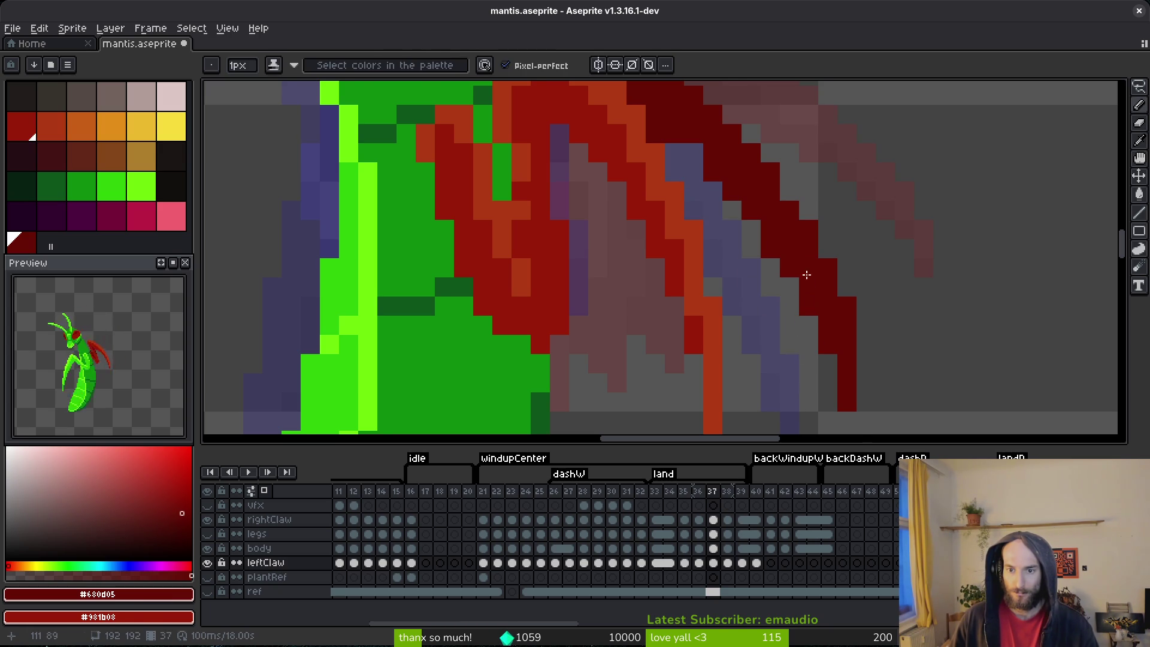
scroll(736, 251, up, 2)
click(680, 189)
click(699, 210)
scroll(766, 239, down, 3)
key(ctrl+s)
scroll(818, 263, up, 3)
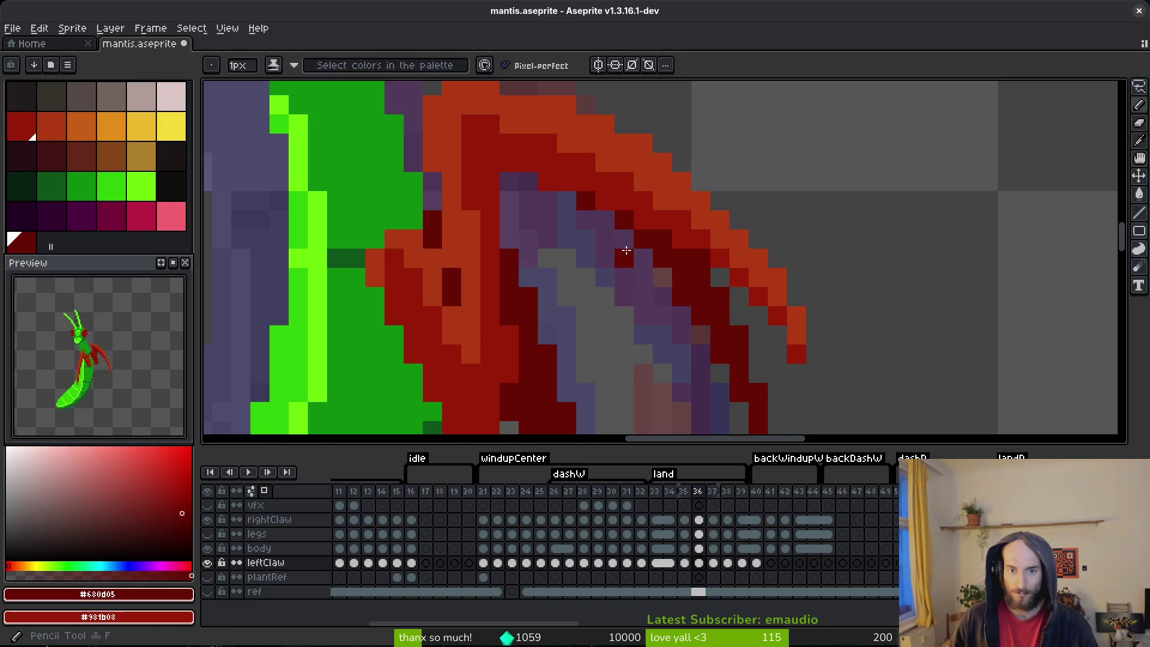
- Compare frame 36's claw with frame 35 and draw a dark-red column along it
key(comma)
scroll(753, 305, down, 3)
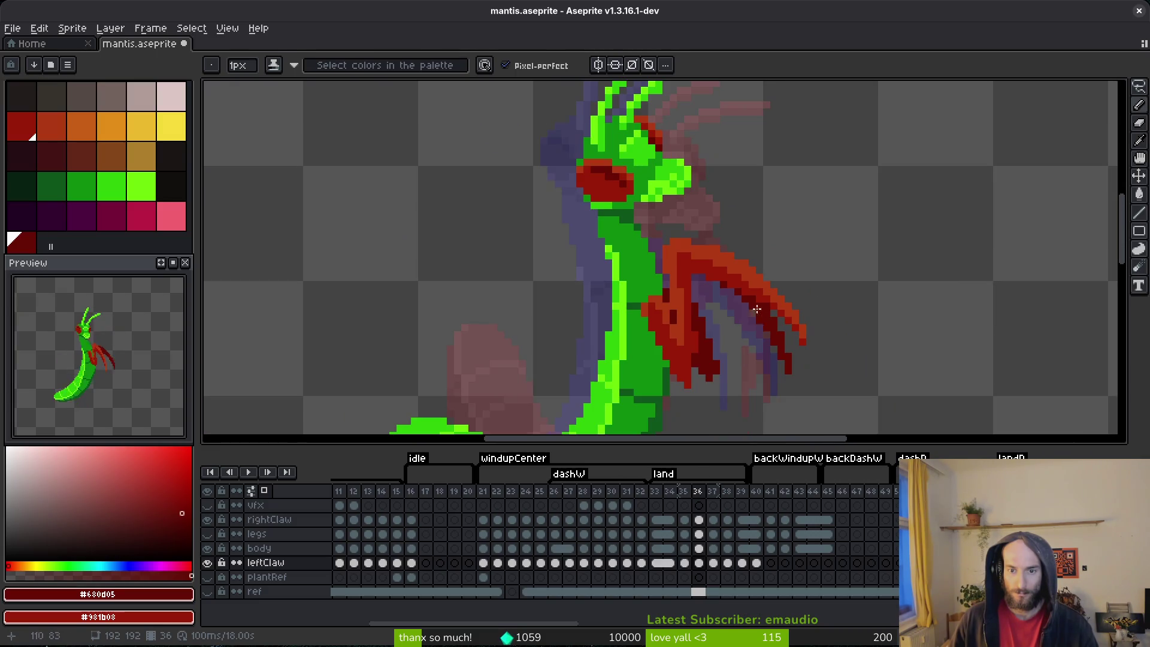
scroll(754, 321, up, 1)
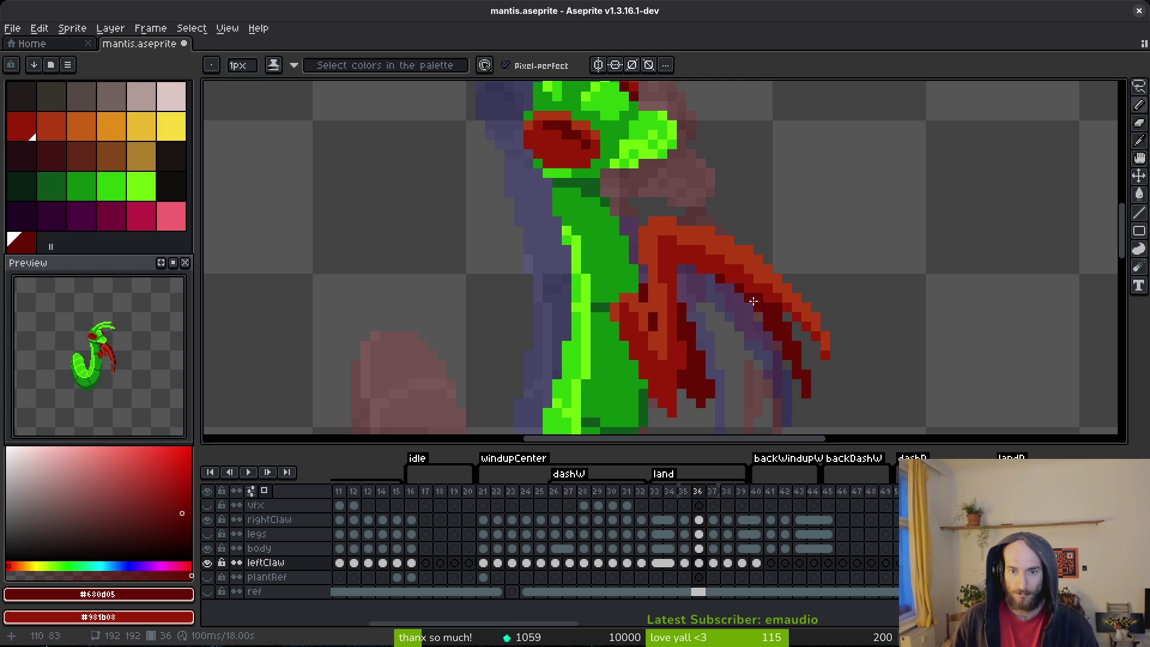
key(comma)
key(alt)
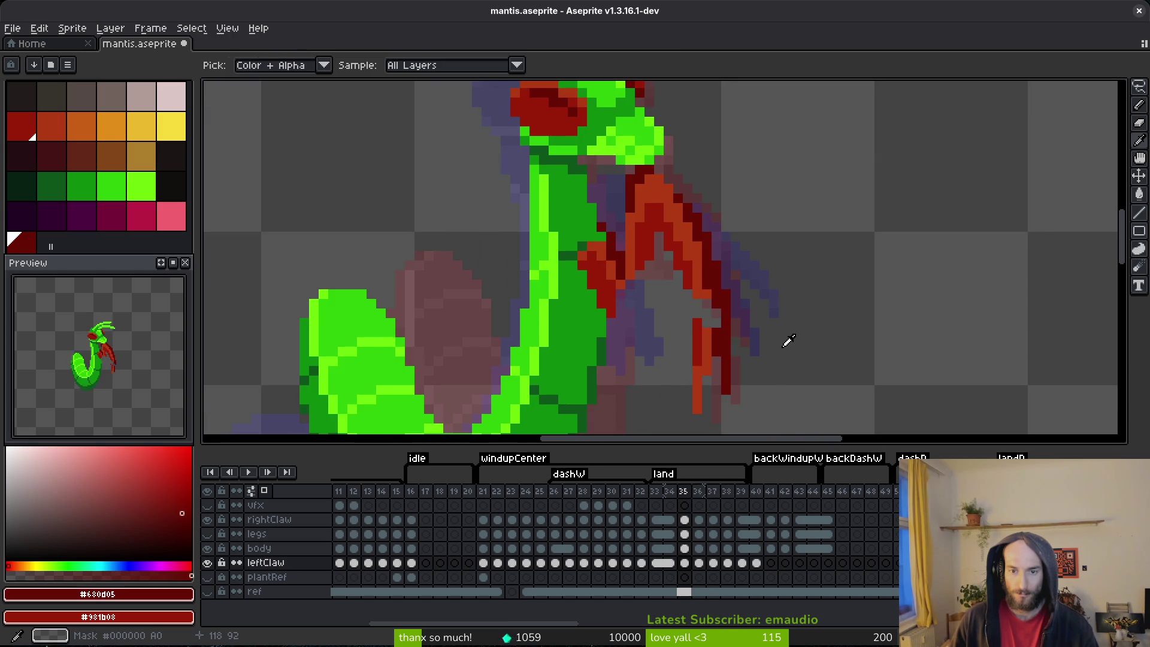
key(period)
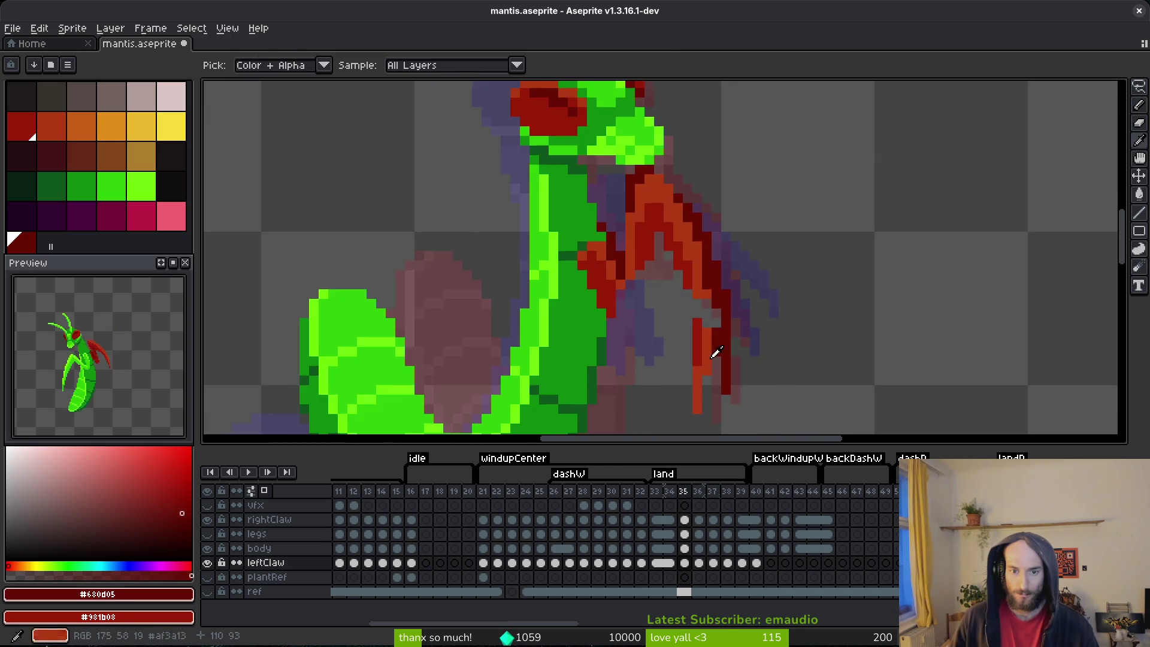
scroll(647, 302, up, 2)
mouse_move(633, 204)
mouse_down()
mouse_move(632, 269)
mouse_move(633, 198)
mouse_move(613, 206)
mouse_move(613, 230)
mouse_move(652, 264)
mouse_move(670, 415)
mouse_move(642, 419)
mouse_up()
- Erase the dark-red column from the claw on frame 36
key(e)
click(633, 189)
key(f)
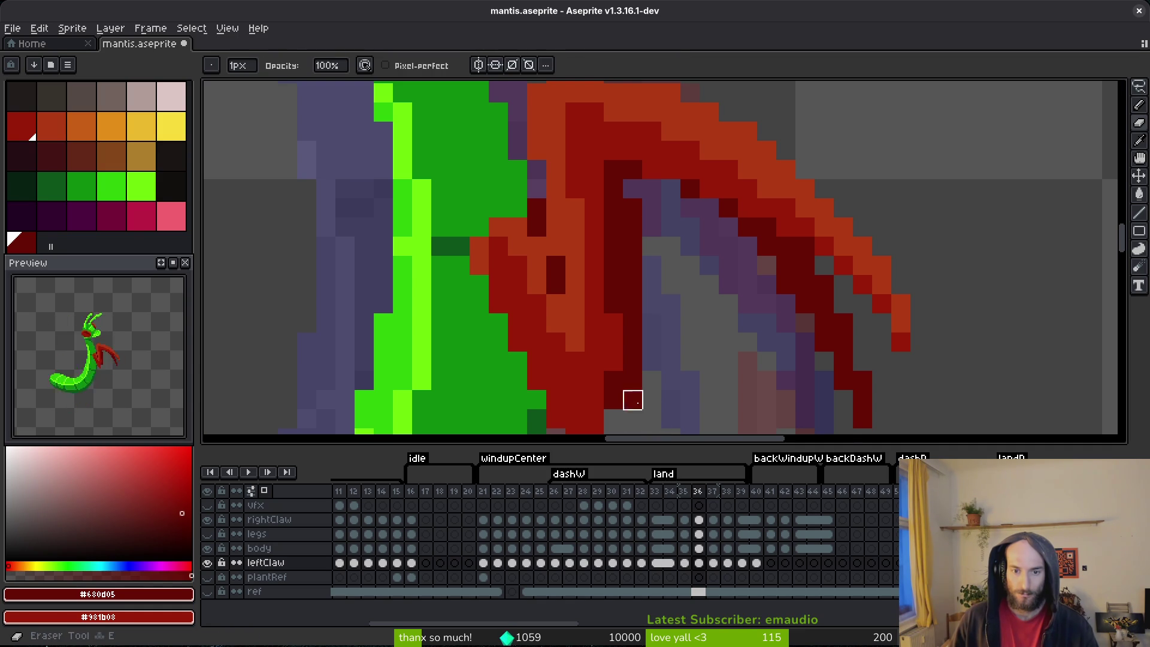
scroll(719, 326, down, 2)
scroll(655, 362, up, 2)
- Redraw the claw tip downward in dark-red pixels and save mantis.aseprite
click(669, 365)
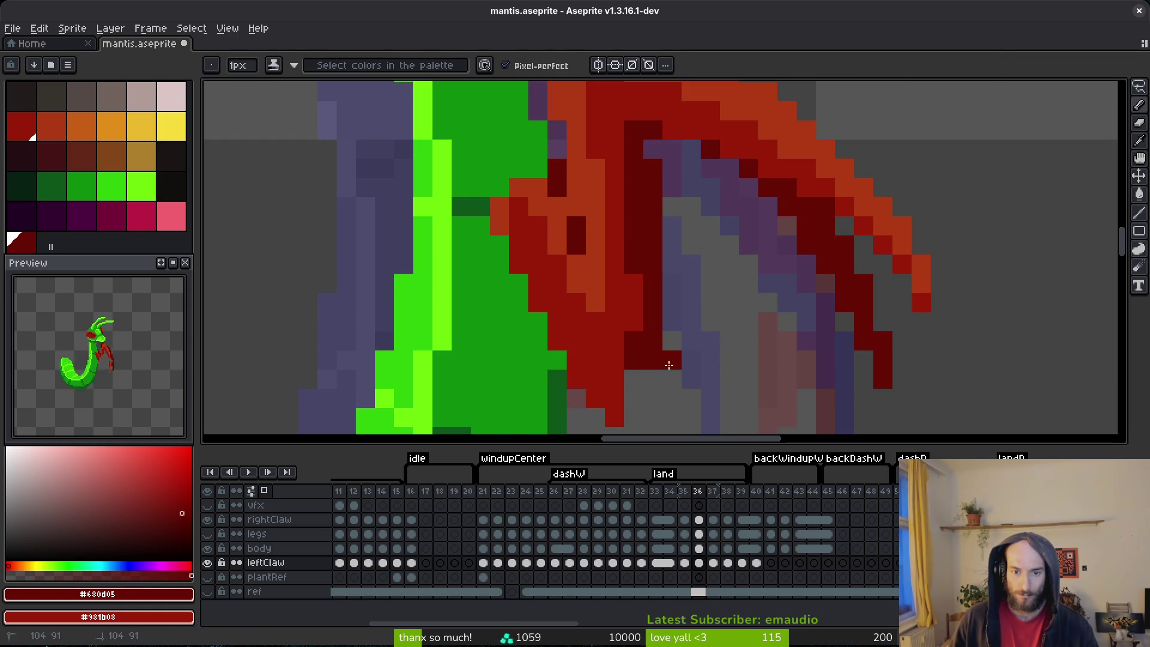
click(672, 341)
click(653, 378)
click(672, 322)
click(672, 302)
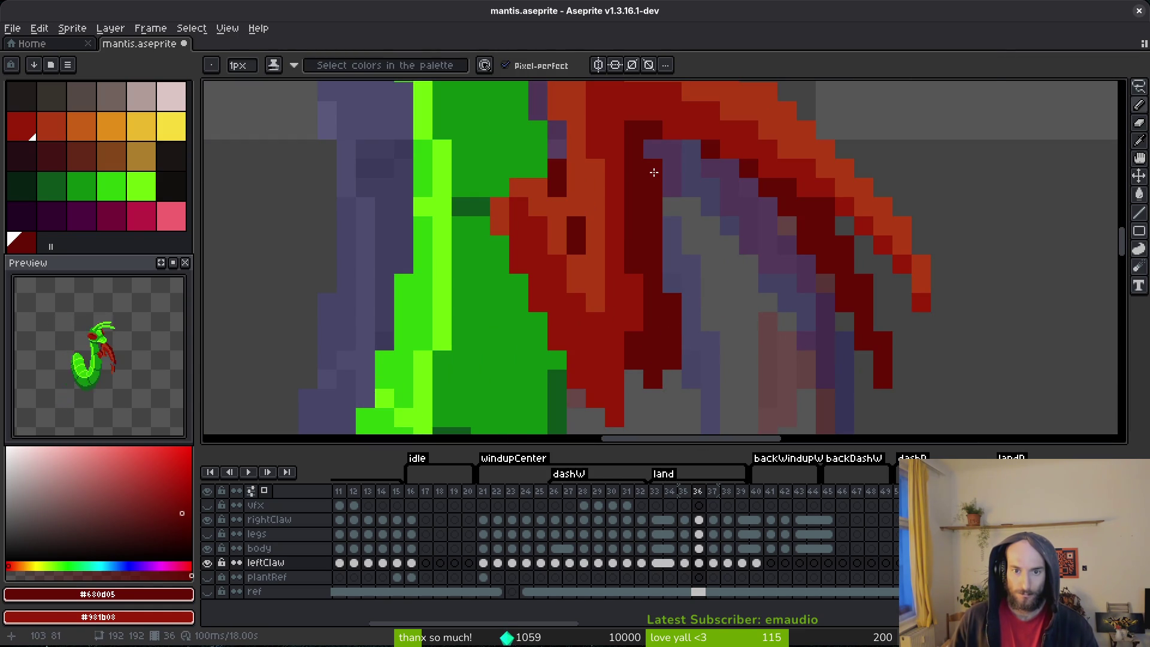
scroll(659, 167, down, 2)
key(ctrl+s)
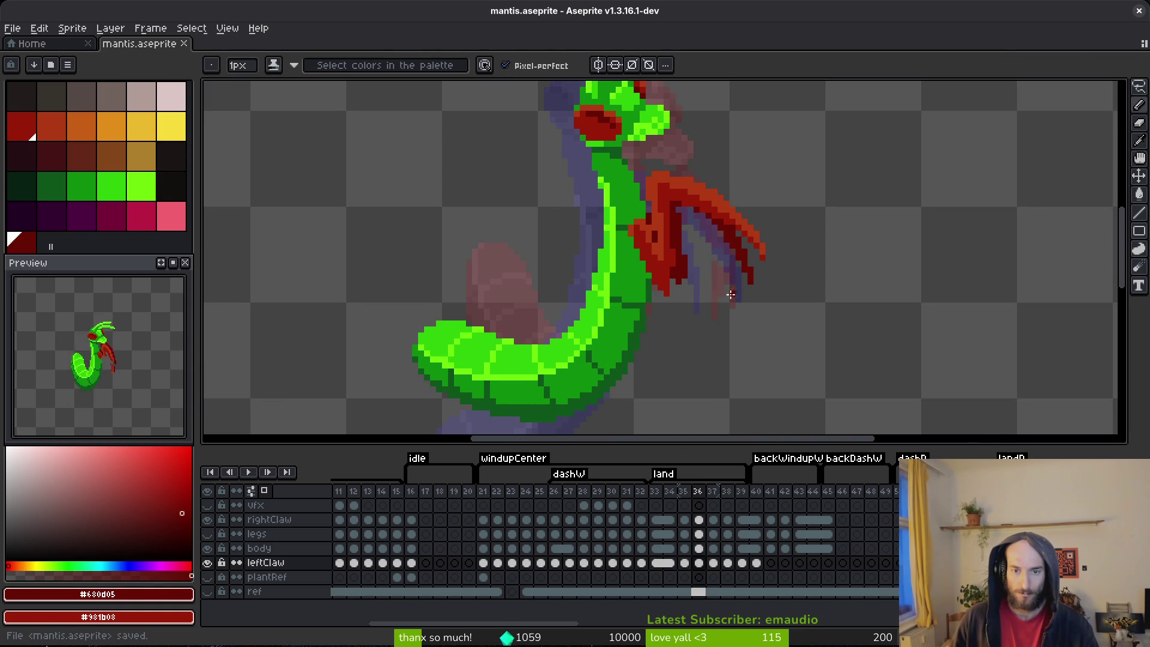
scroll(735, 297, down, 2)
key(Right)
key(alt)
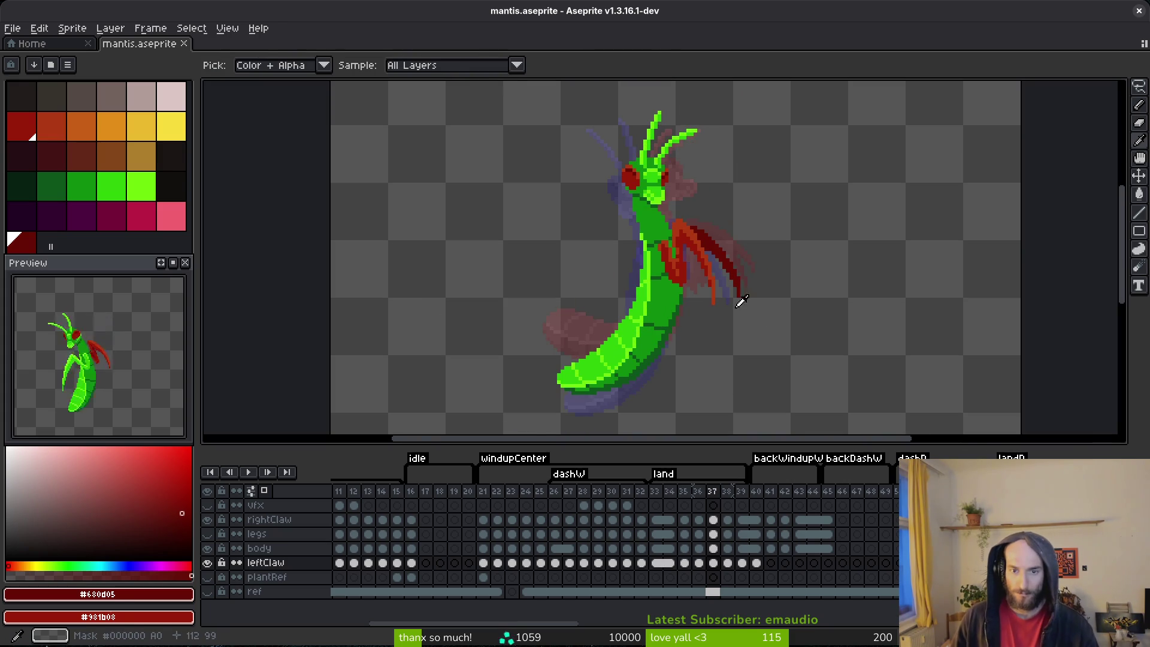
- Draw a dark-red stroke down the frame 37 claw and paint its purple pixels dark red
scroll(700, 252, up, 4)
mouse_move(675, 214)
mouse_down()
mouse_move(695, 324)
mouse_move(688, 311)
mouse_move(681, 326)
mouse_up()
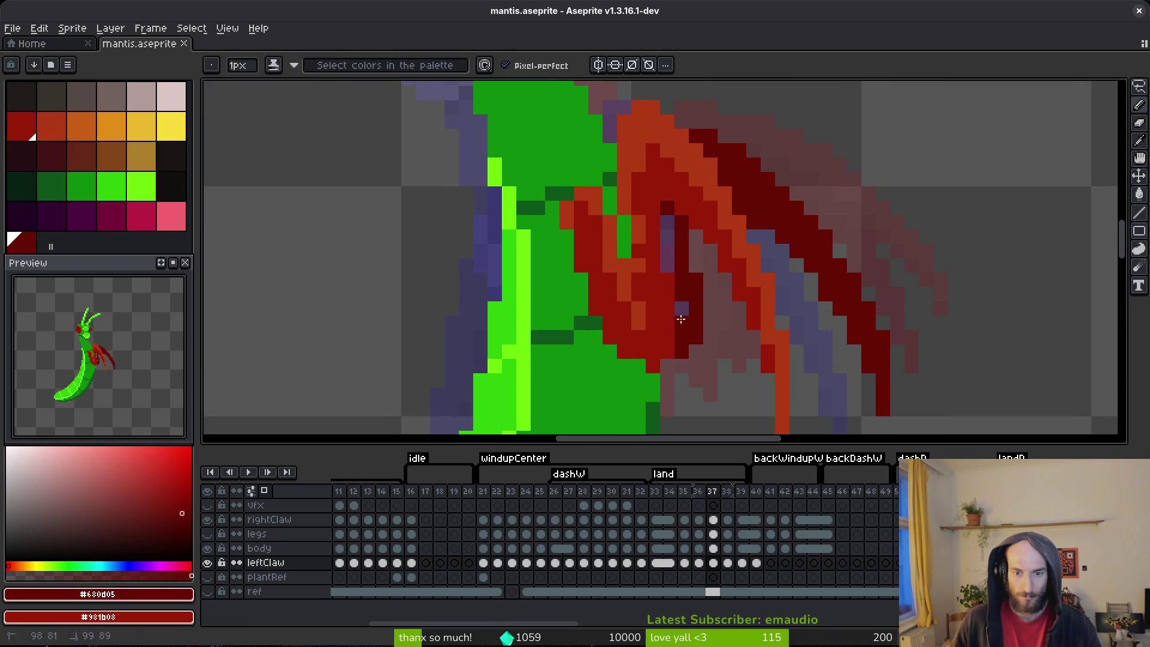
drag(676, 256, 666, 221)
scroll(688, 257, down, 2)
scroll(687, 281, up, 2)
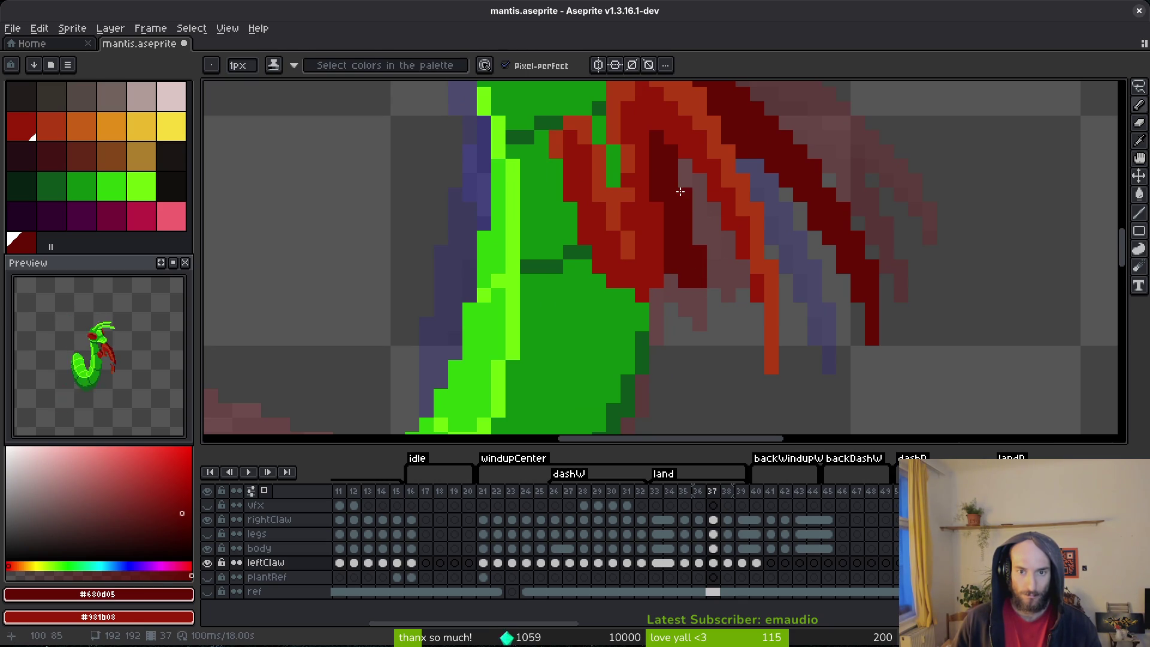
scroll(735, 280, down, 3)
- Flip between frames 37 and 38 to compare, then save mantis.aseprite
key(Left)
key(Right)
key(Right)
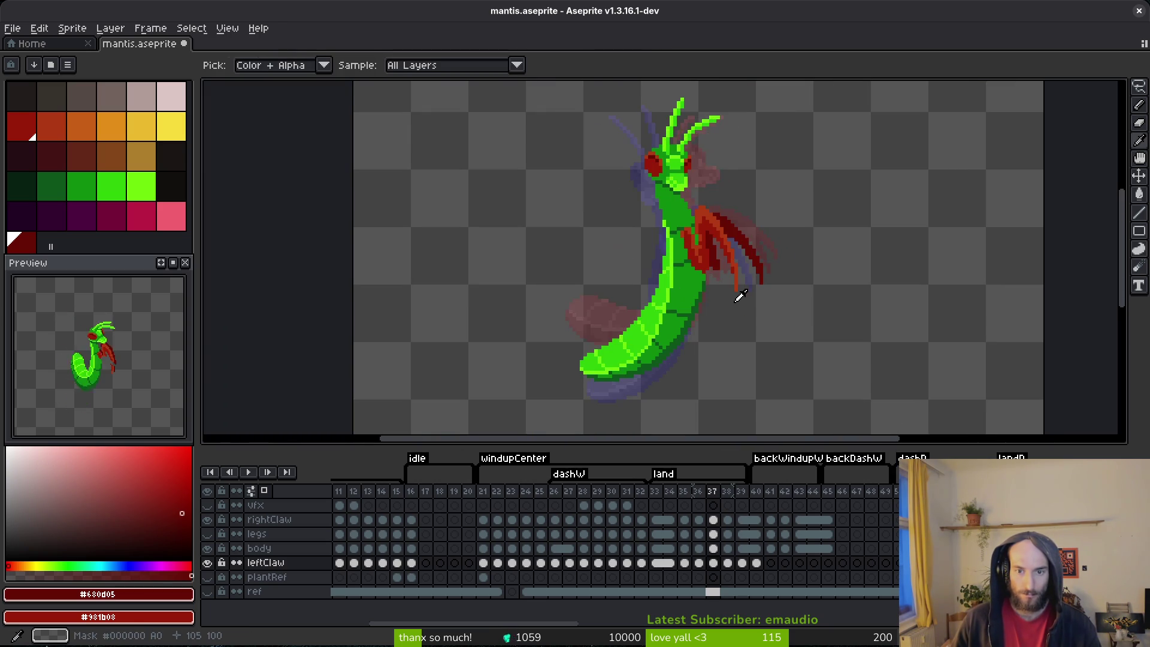
key(Left)
key(Right)
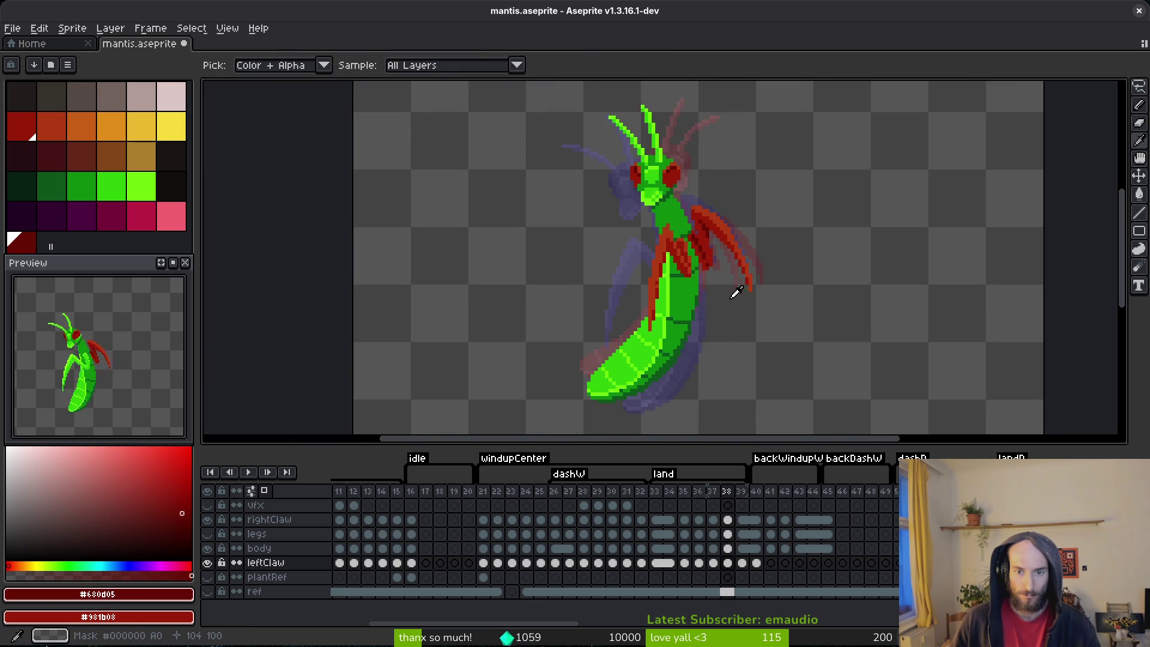
key(Left)
scroll(688, 253, up, 3)
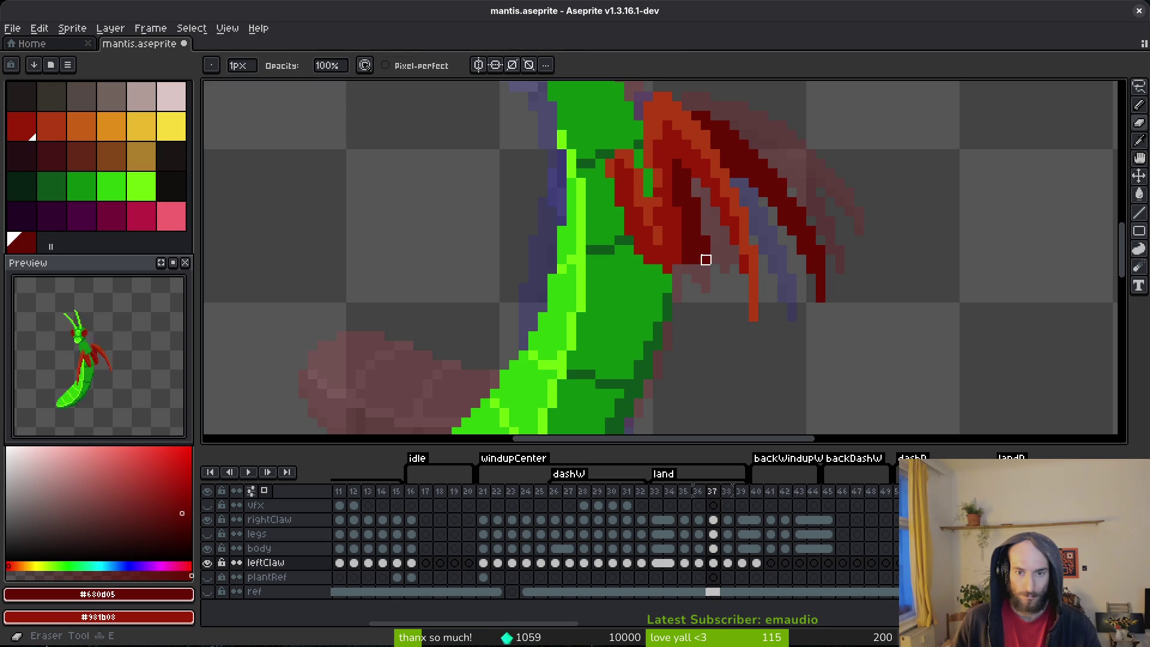
scroll(723, 282, up, 2)
key(m)
key(ctrl+s)
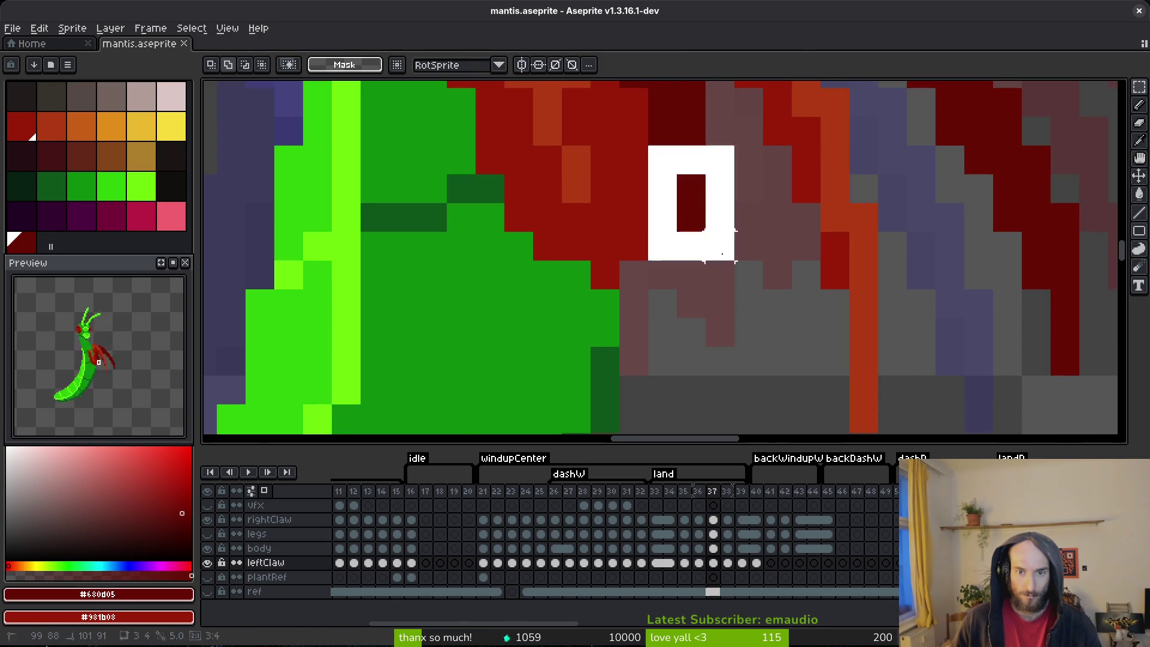
- Hide and re-show the legs layer to check the dark-red claw on frame 37
scroll(731, 231, down, 5)
scroll(746, 262, up, 2)
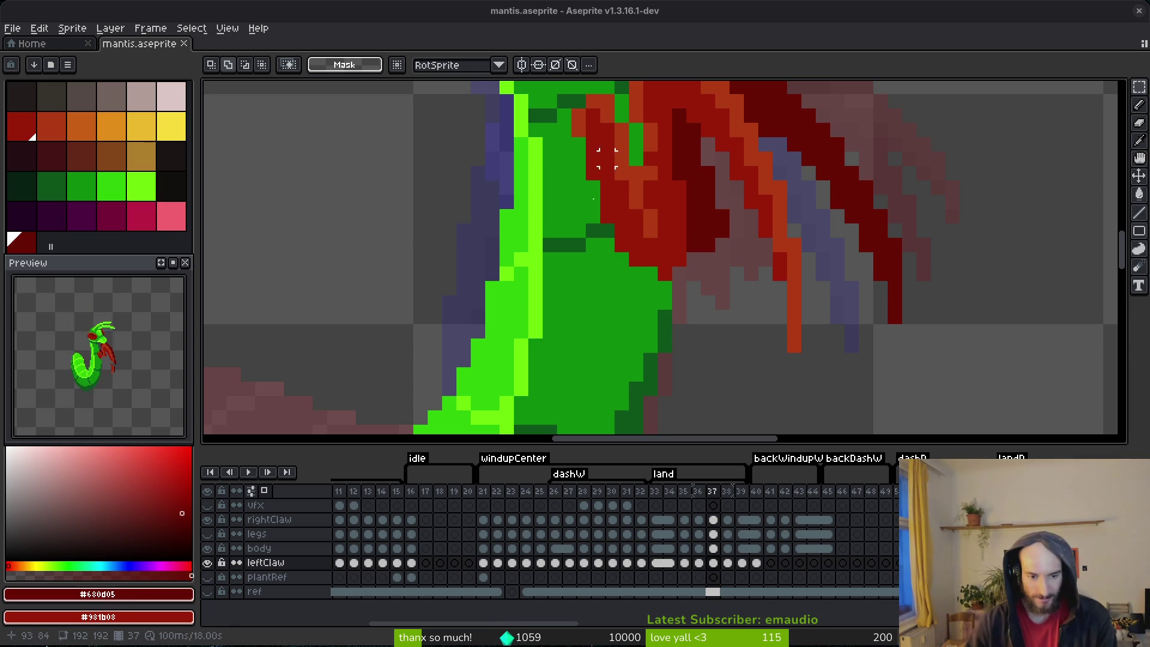
click(208, 534)
click(211, 535)
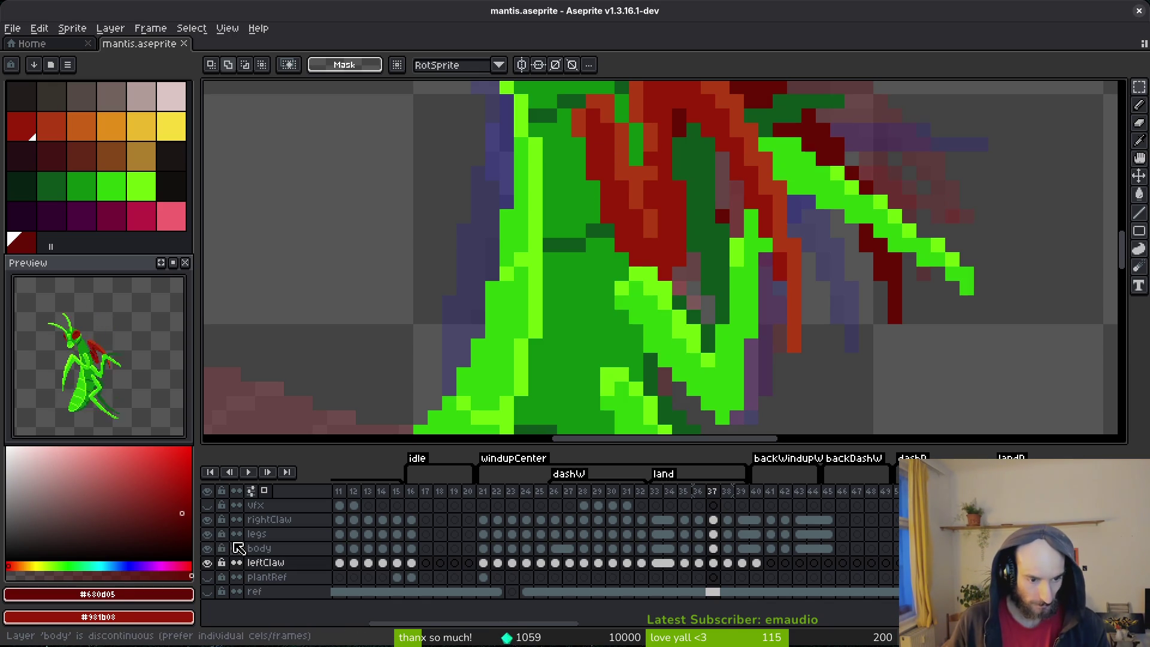
- Save, jump to frame 21 on the rightClaw layer, and toggle the vfx layer's visibility
key(ctrl+s)
key(minus)
click(483, 519)
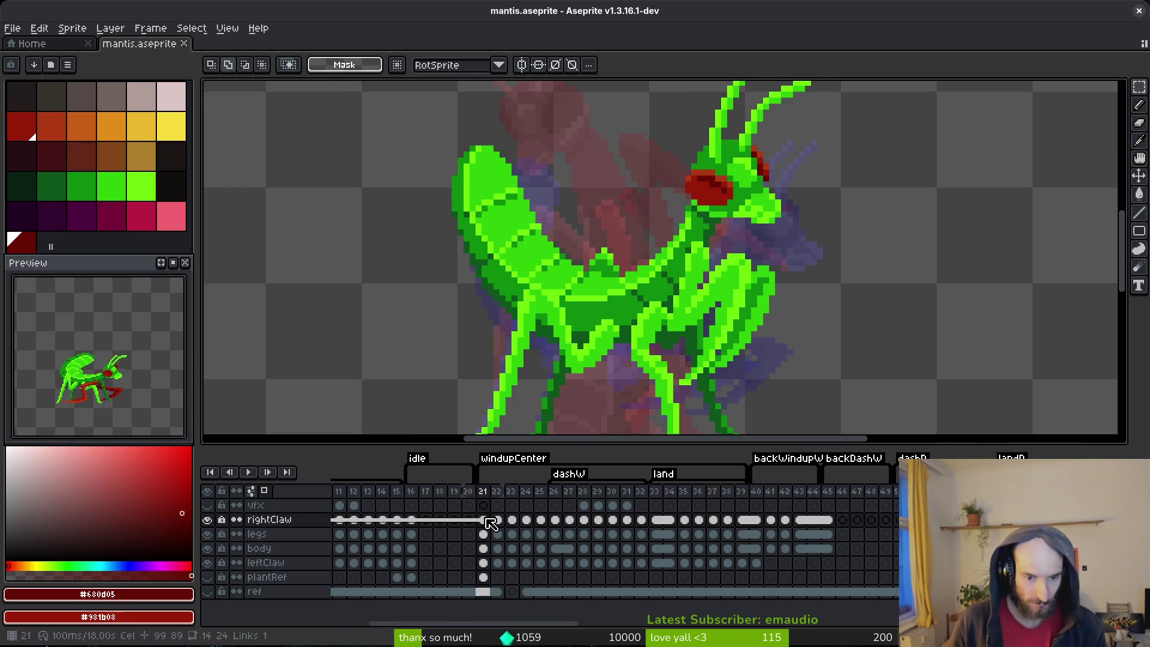
click(209, 507)
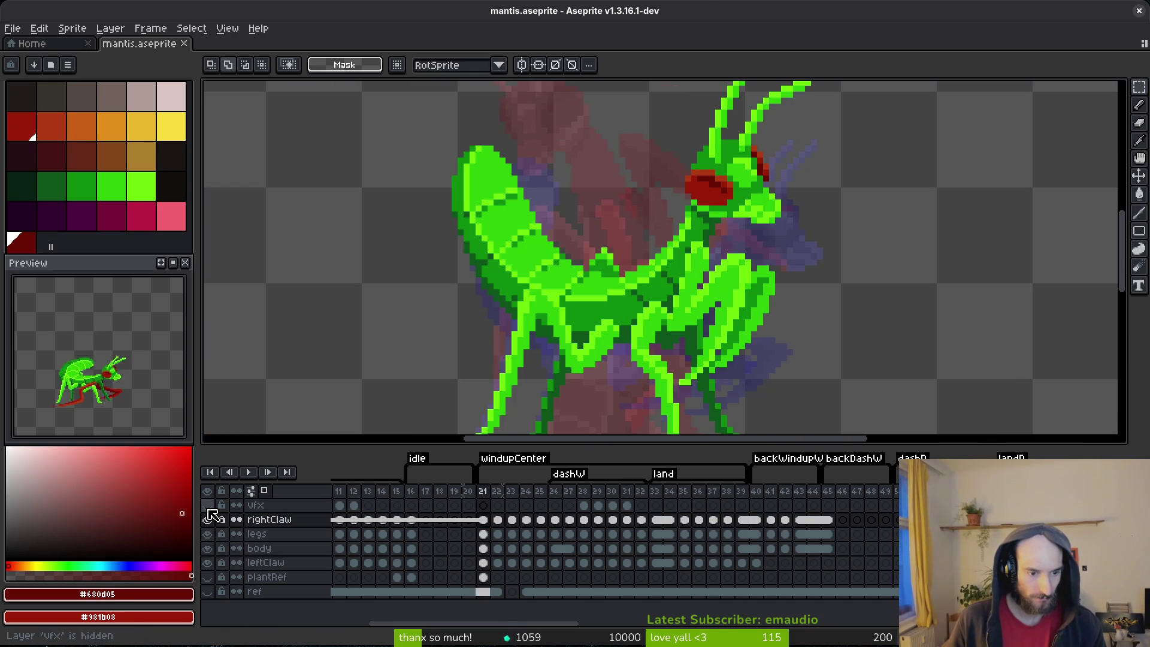
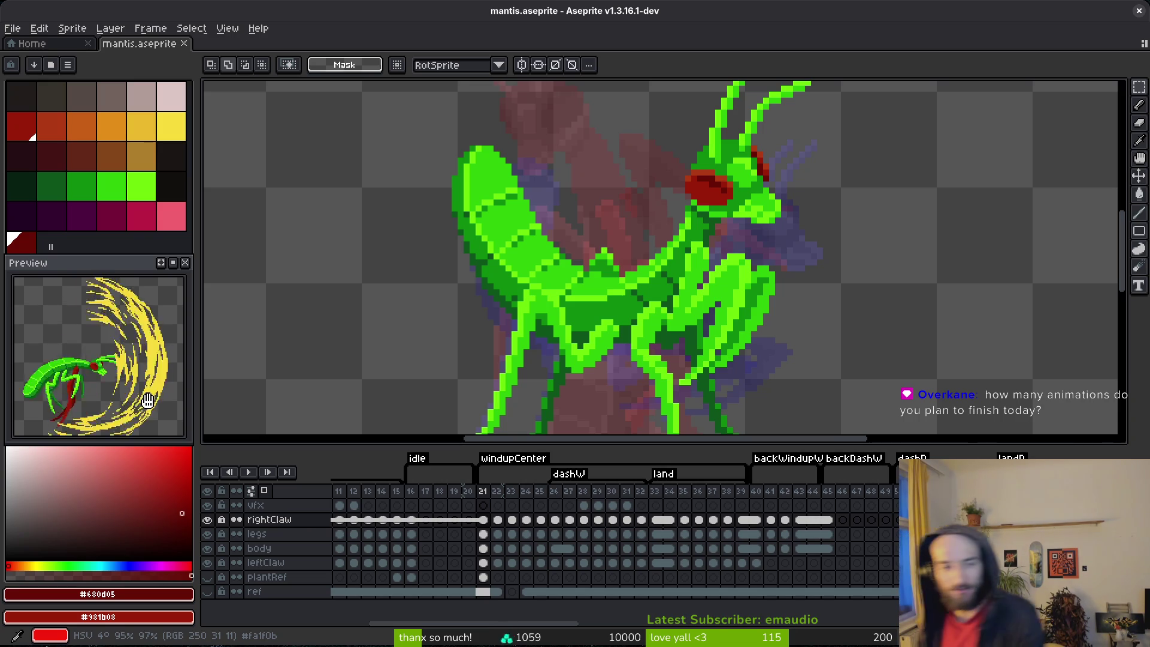
- Play the animation, compare frames 38 and 39, return to frame 37 and save
key(Return)
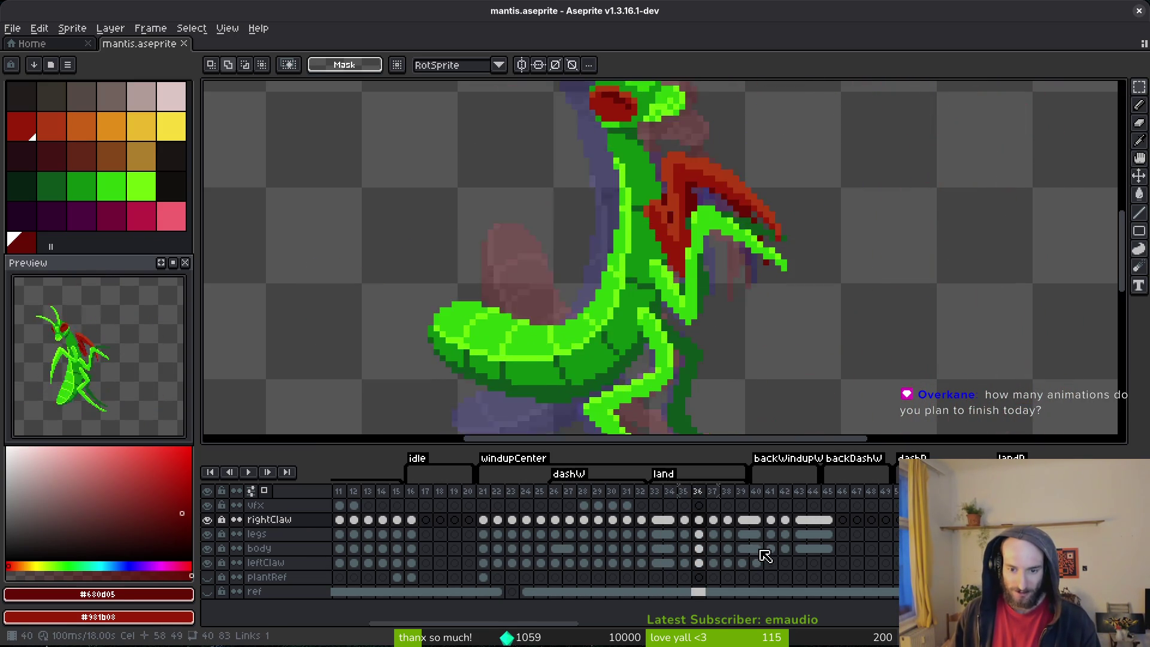
key(Left)
key(Right)
key(Left)
key(Right)
key(Left)
key(Right)
key(Left)
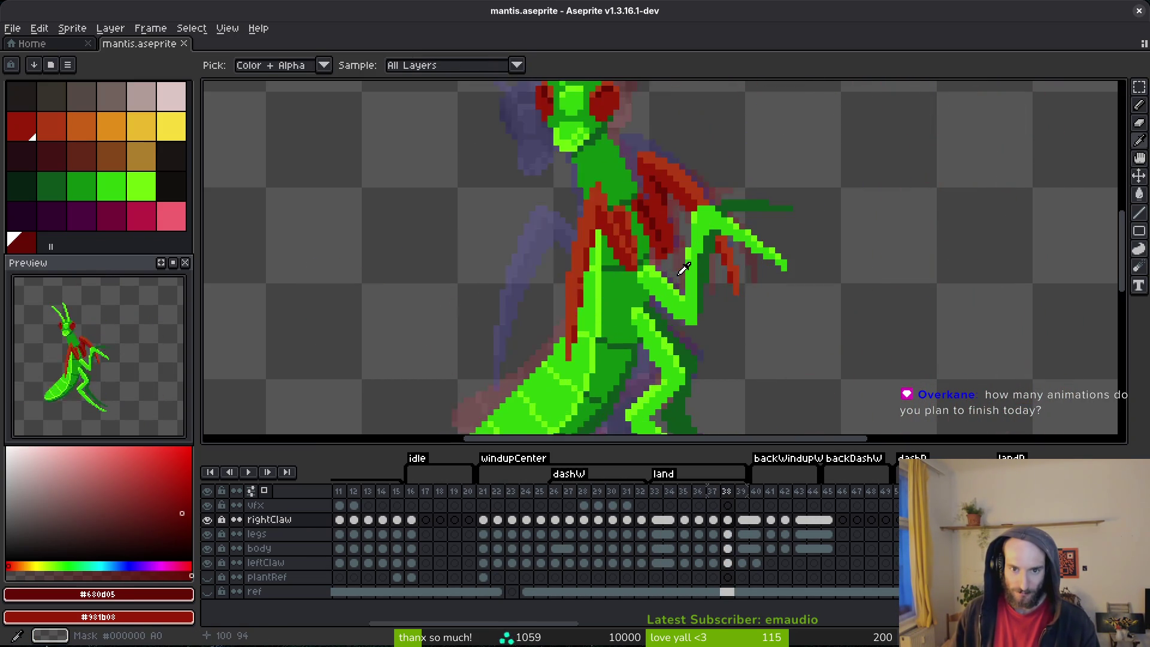
key(i)
key(Left)
key(Right)
key(Left)
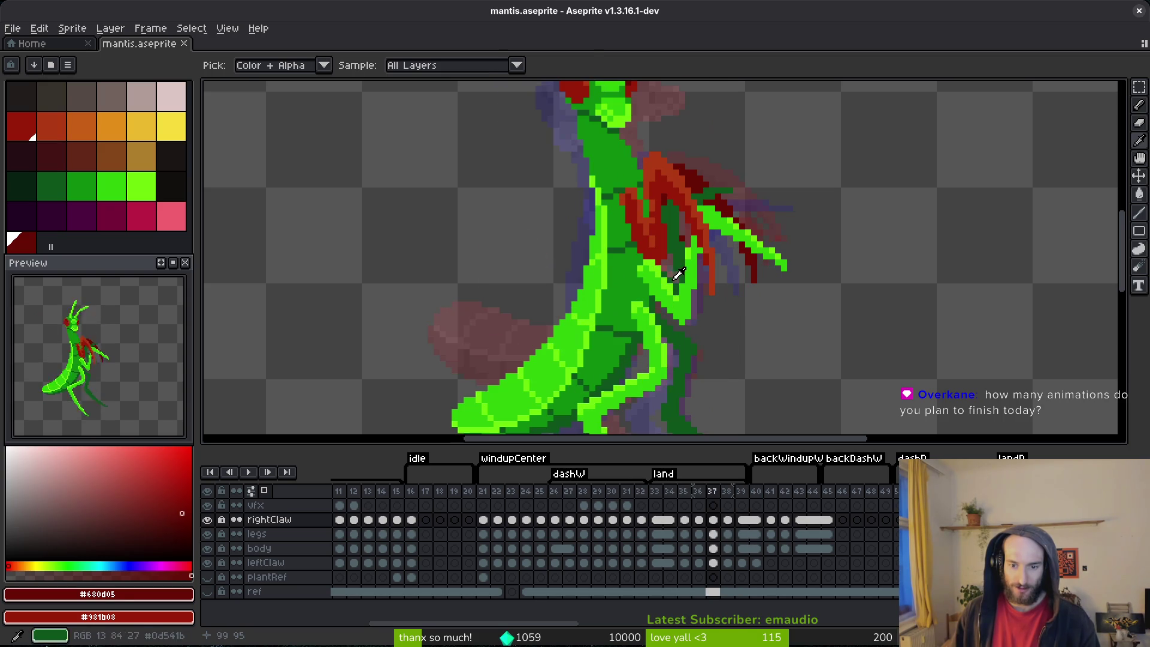
key(m)
key(ctrl+s)
- End the windupCenter tag at frame 25, run a sprite sheet export and close its preview
drag(730, 495, 548, 495)
key(ctrl+e)
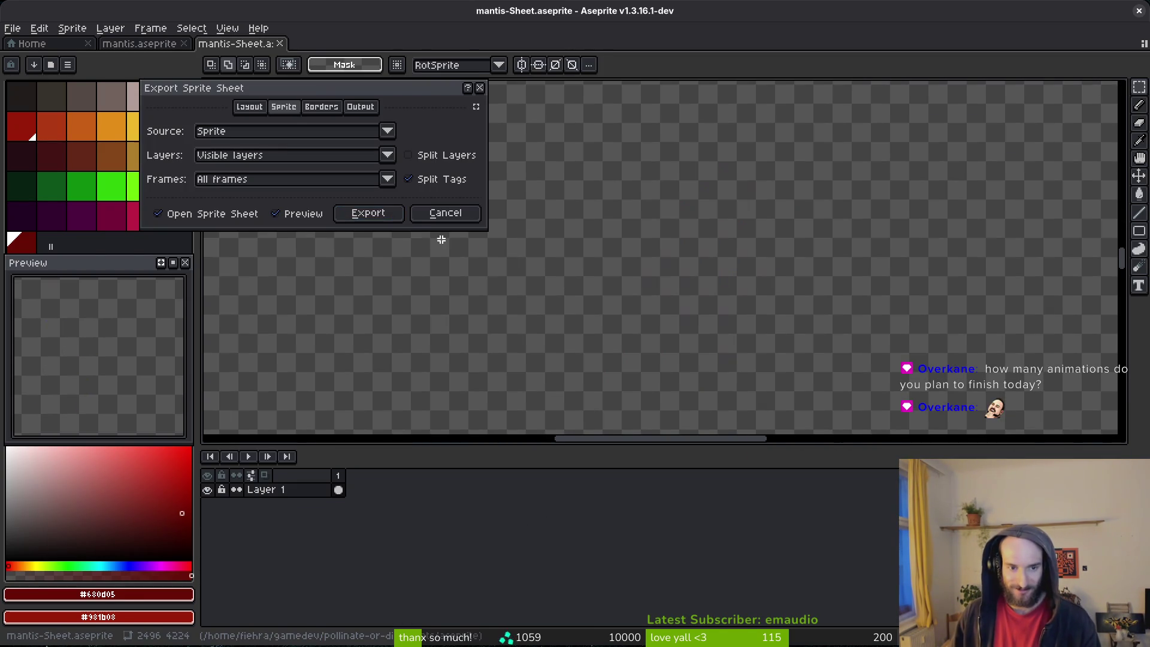
click(382, 215)
scroll(647, 257, down, 4)
scroll(659, 250, up, 2)
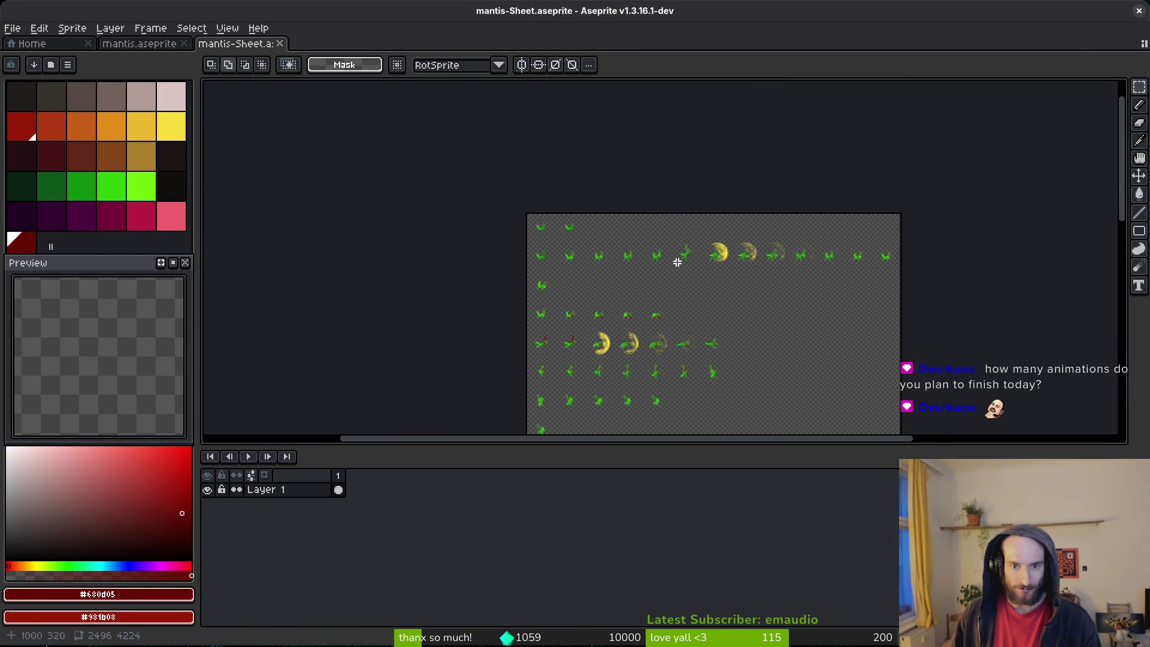
key(ctrl+w)
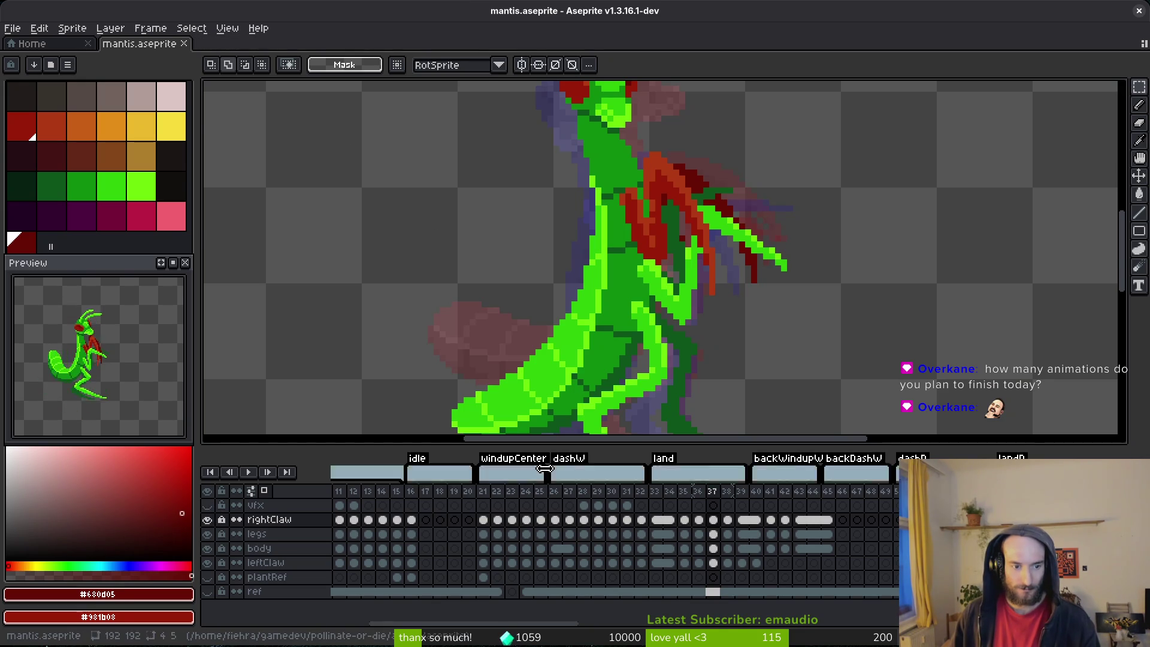
- Export the sprite sheet to art/enemies/mantis-Sheet.png, overwriting the existing file
key(ctrl+e)
click(365, 216)
click(289, 54)
click(359, 74)
click(114, 58)
double_click(116, 113)
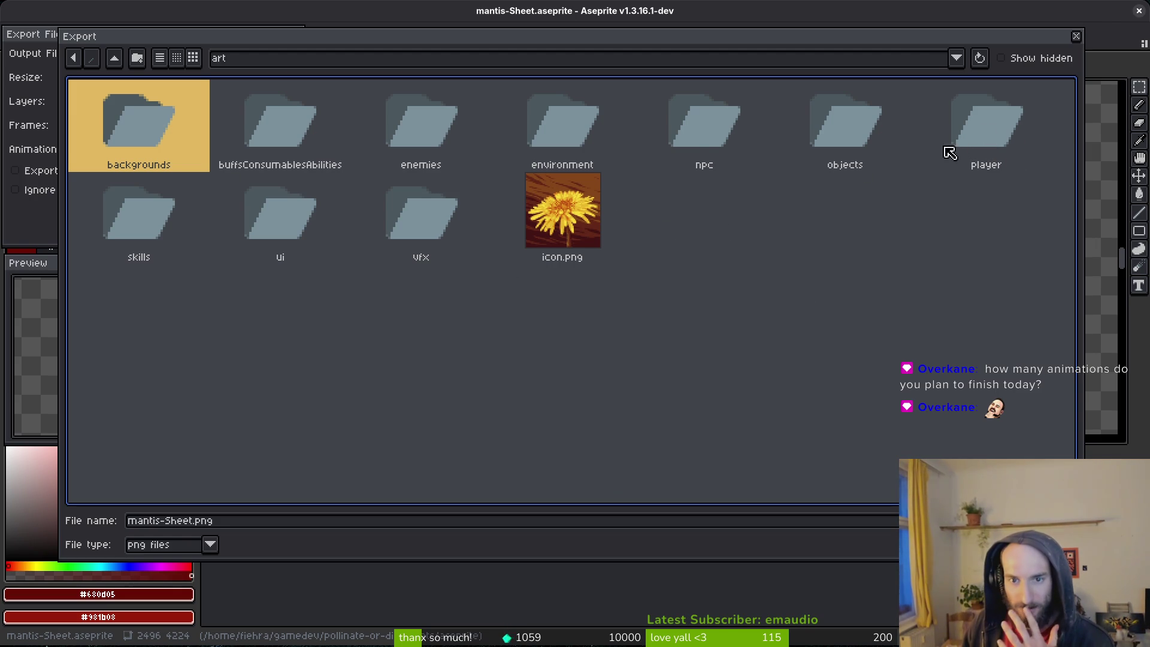
double_click(432, 122)
click(673, 252)
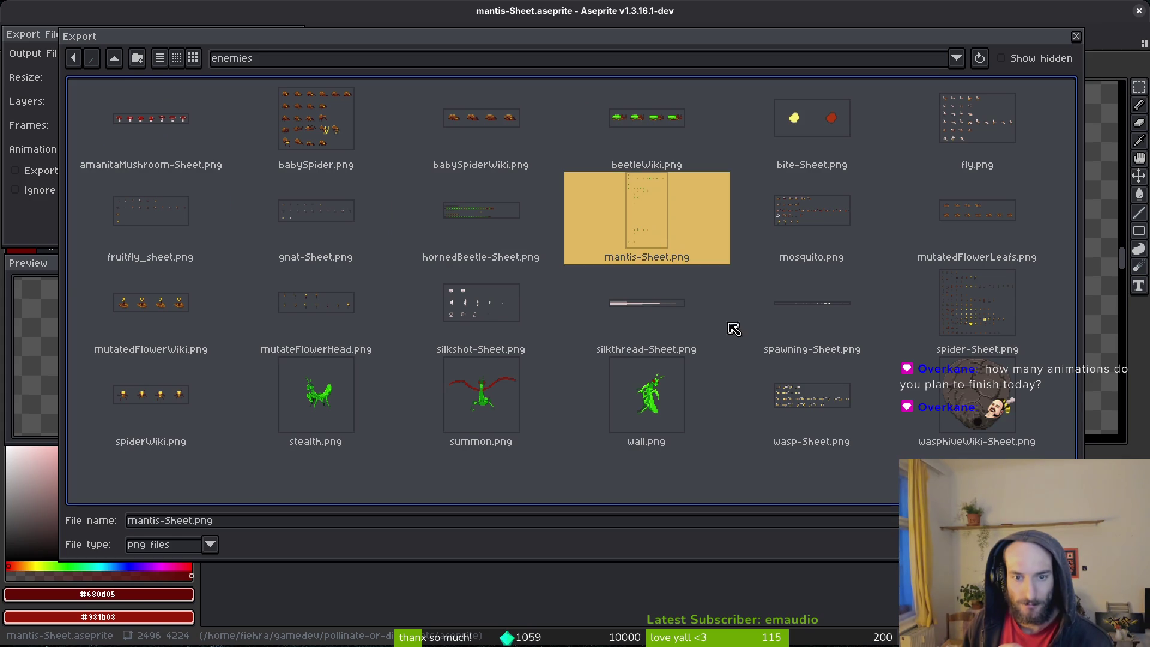
double_click(673, 252)
click(491, 364)
click(180, 210)
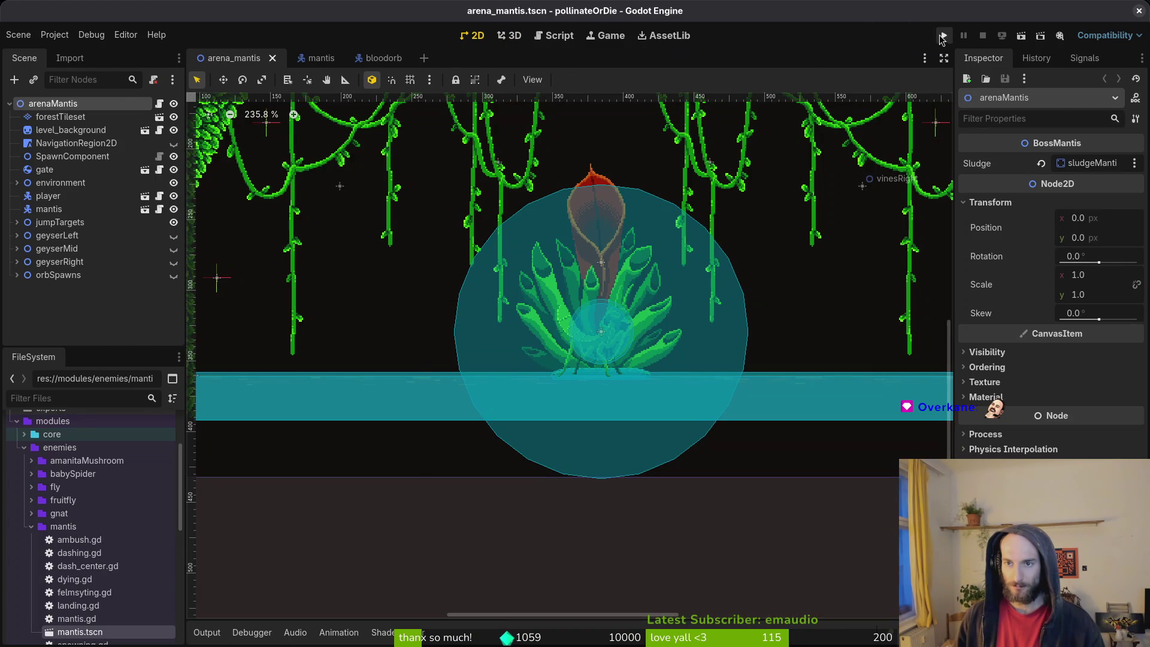
- Run the game, load the mantis boss arena, then pause and stop it with F8
click(942, 37)
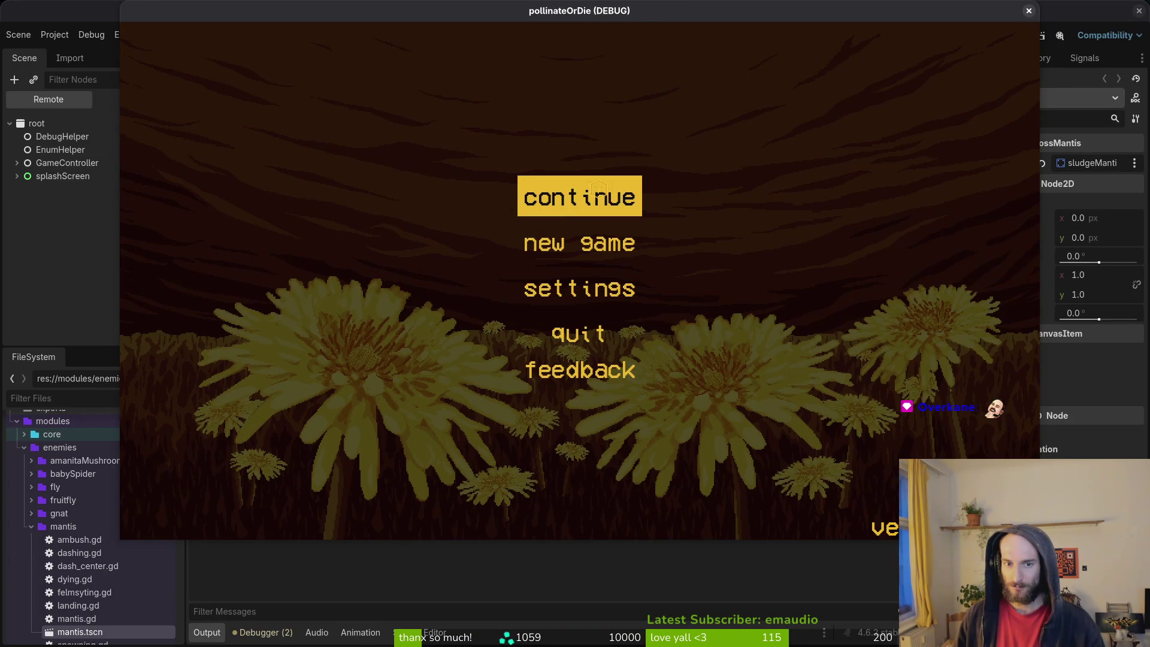
click(597, 187)
key(Escape)
key(Return)
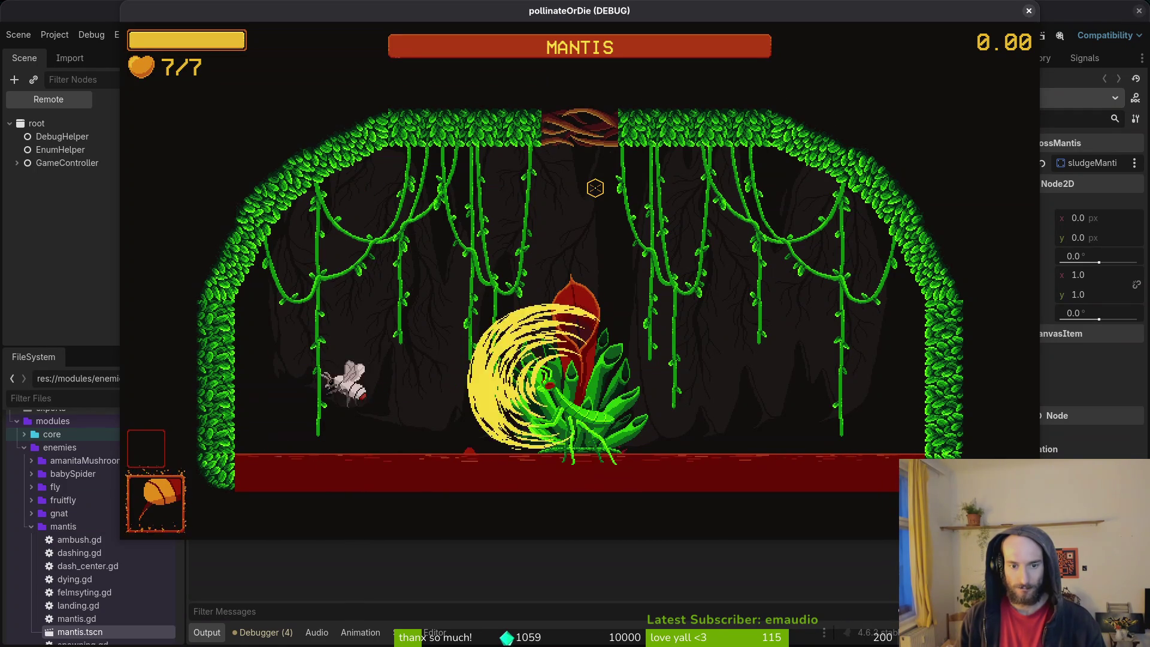
key(Escape)
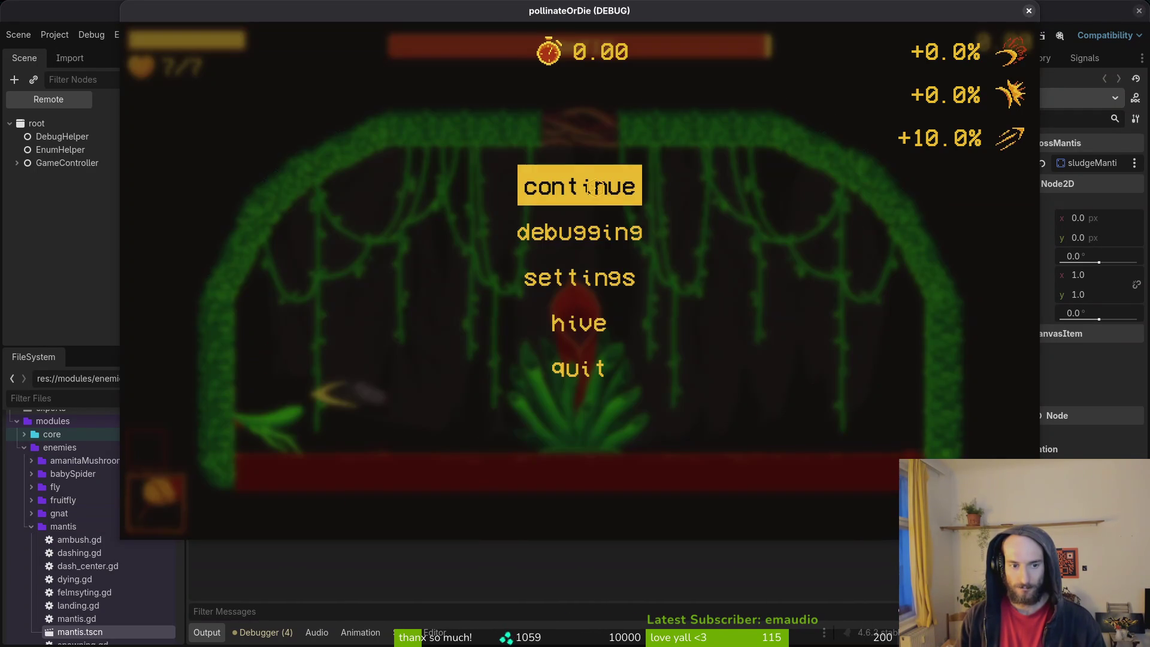
key(F8)
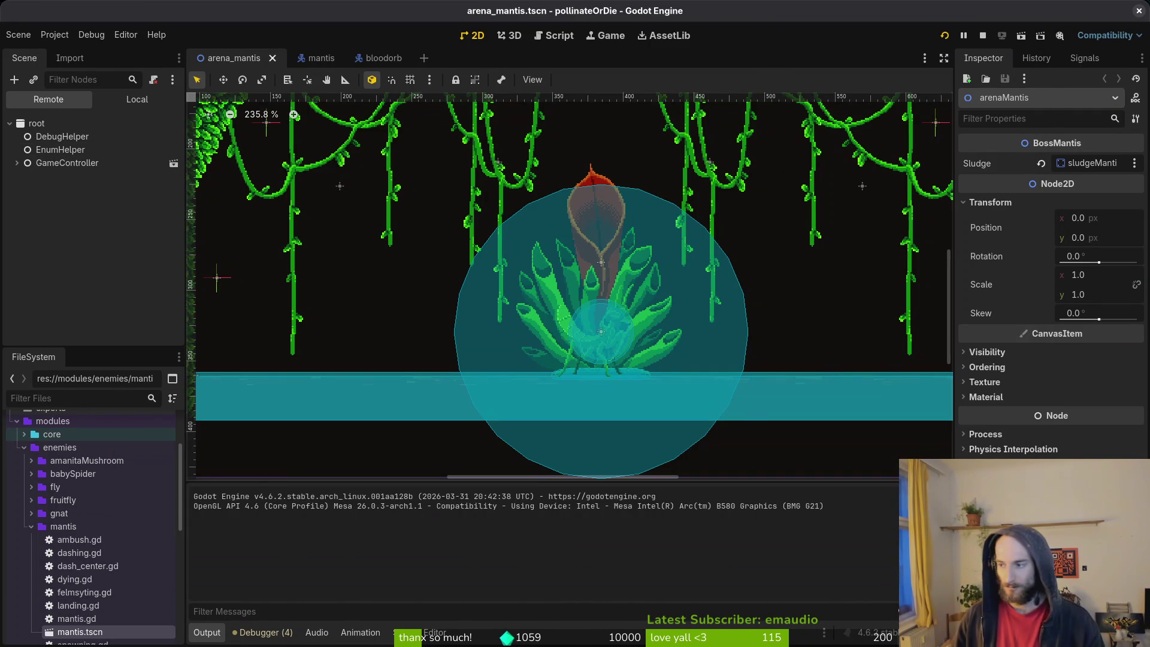
- Look over the mantis.aseprite document in Aseprite, then go back to Godot
key(alt+Tab)
click(138, 44)
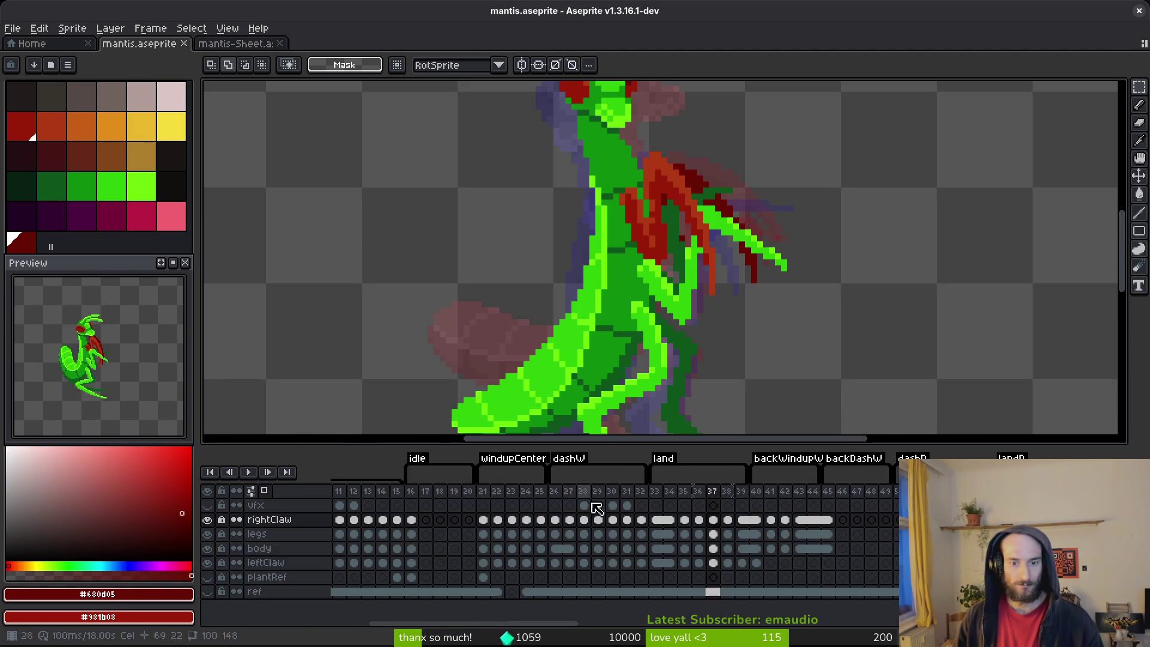
scroll(623, 550, right, 10)
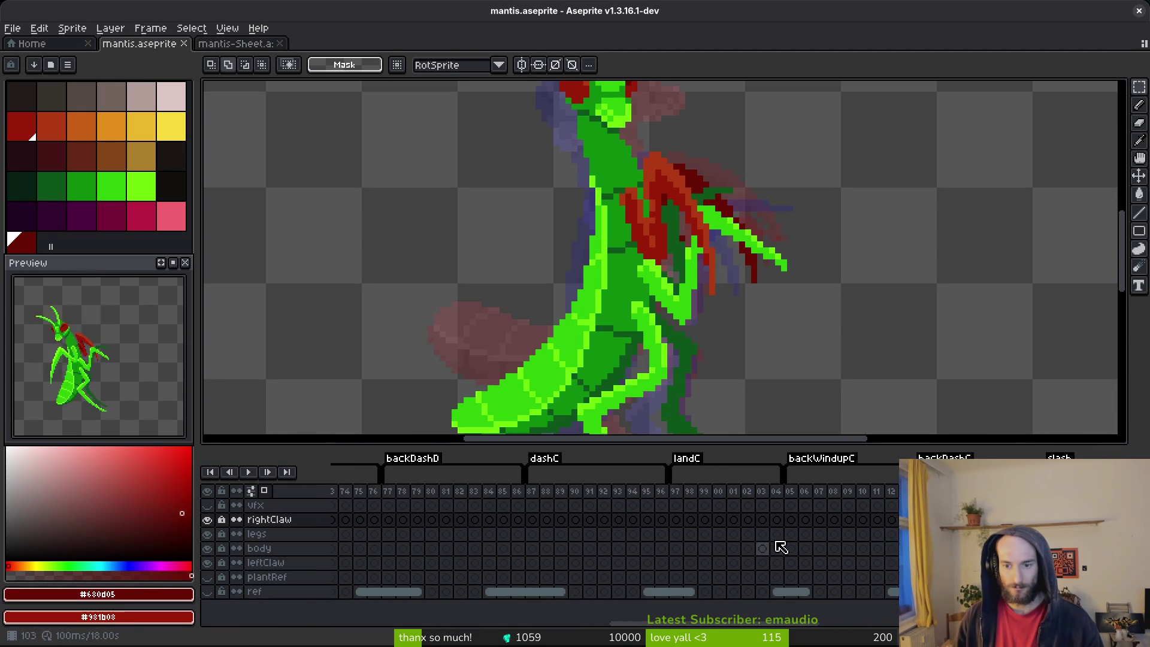
scroll(479, 566, left, 12)
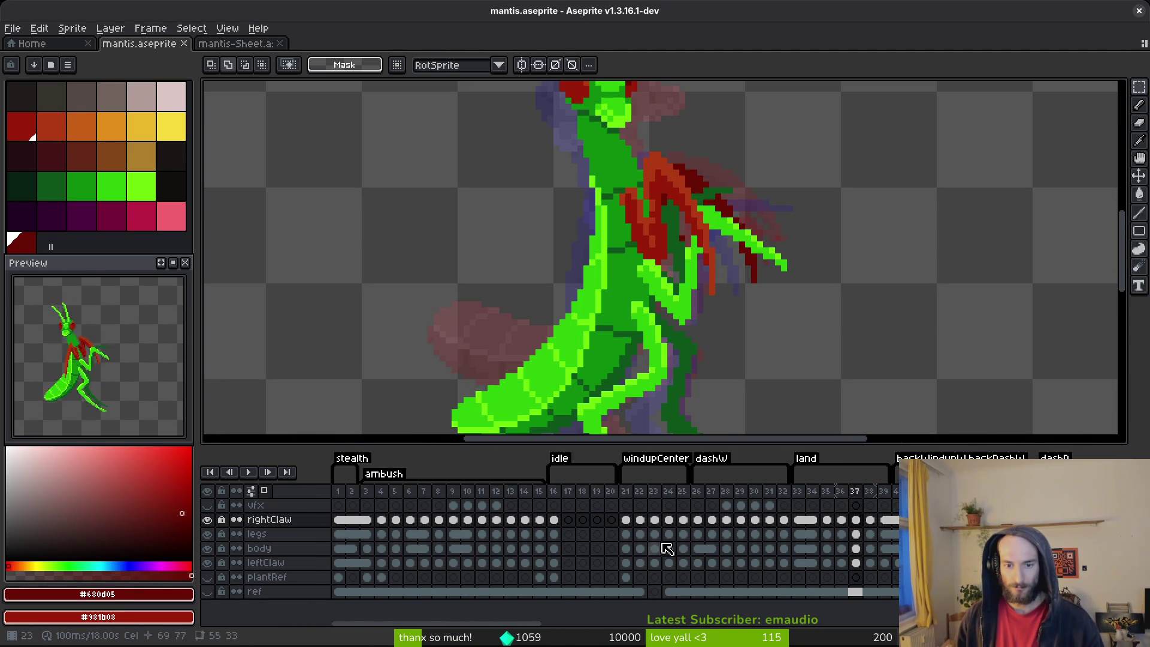
scroll(737, 530, right, 1)
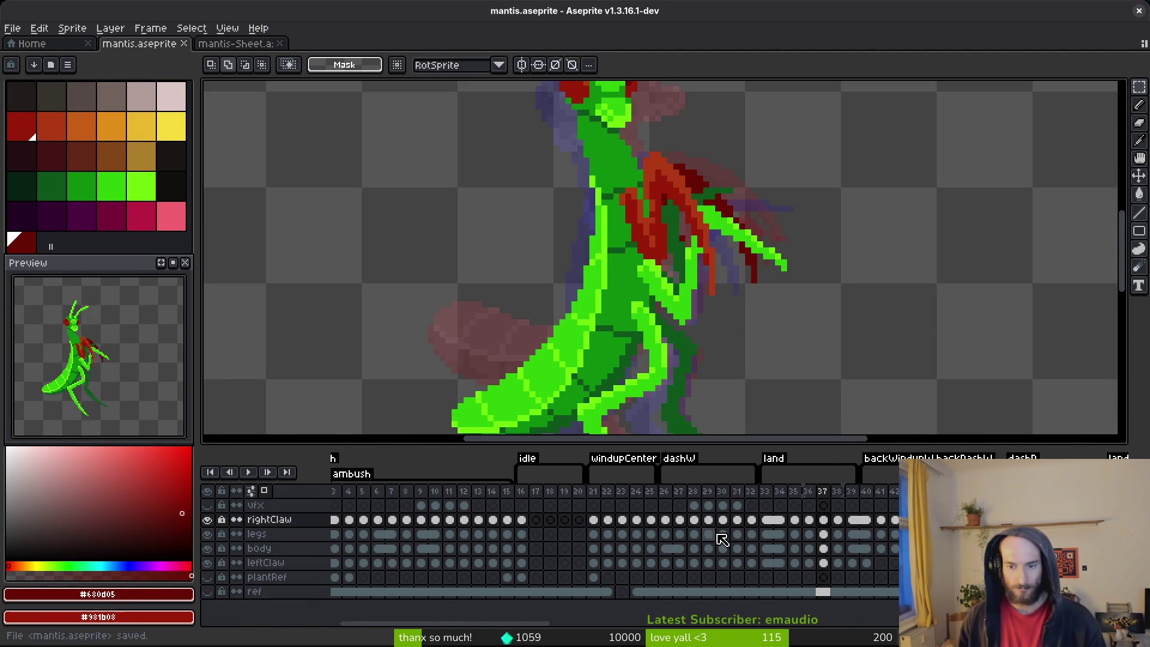
key(alt+Tab)
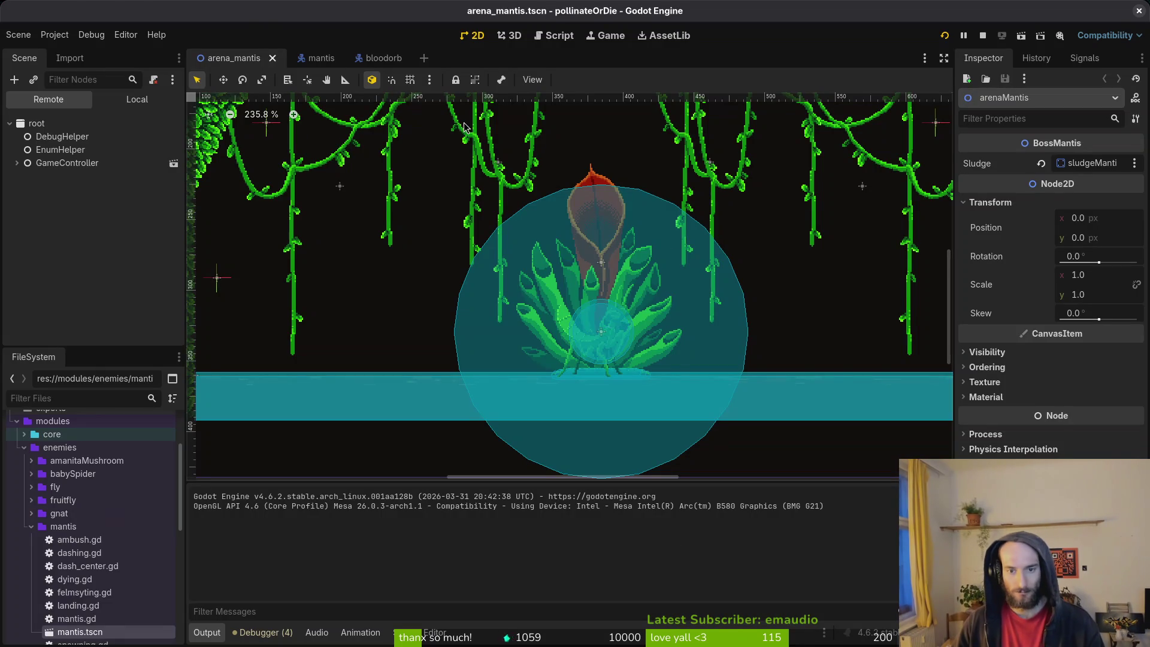
- Set the mantis Sprite2D vertical frame count to 22 and save the scene
click(308, 57)
scroll(521, 298, up, 4)
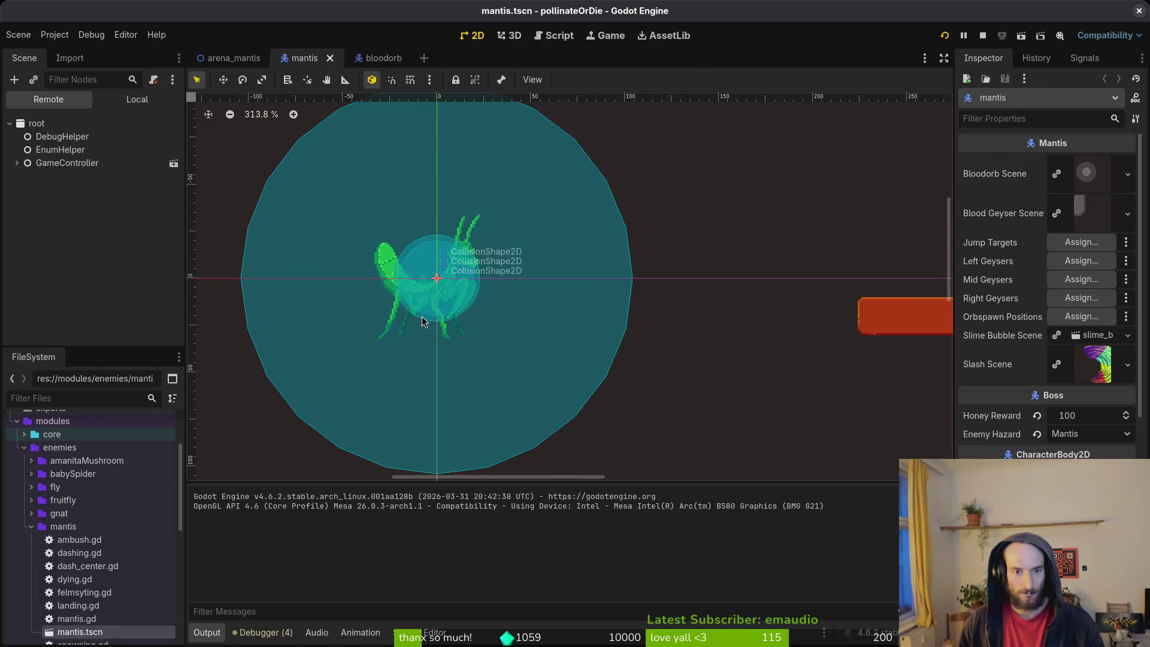
scroll(611, 335, up, 2)
click(137, 99)
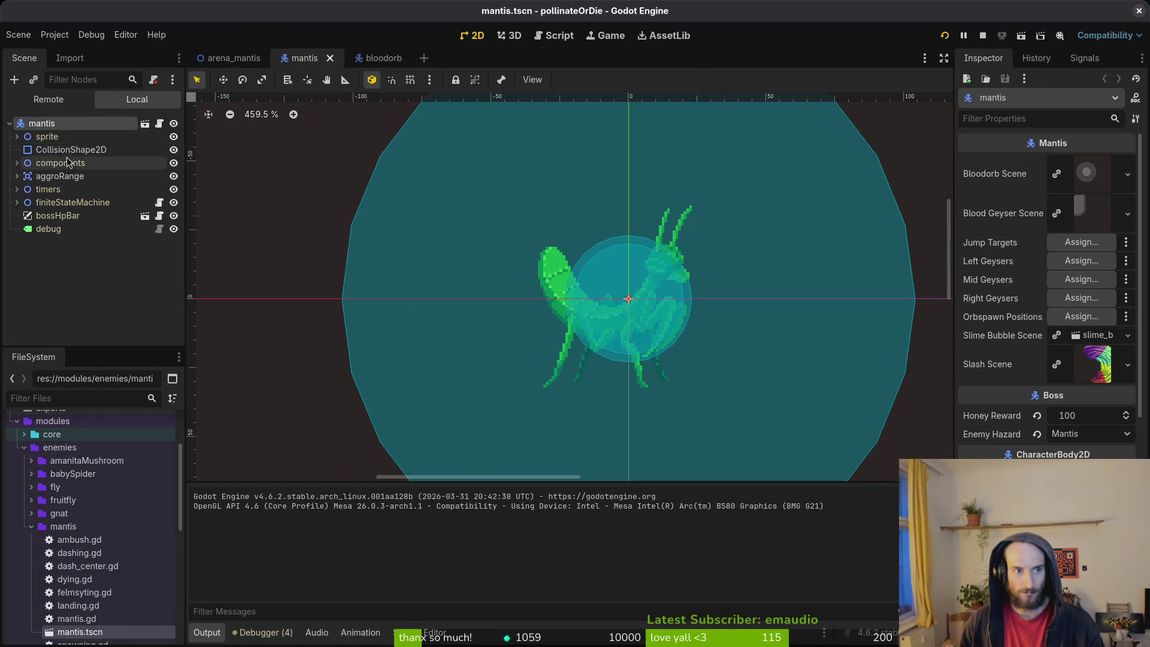
click(16, 136)
click(60, 149)
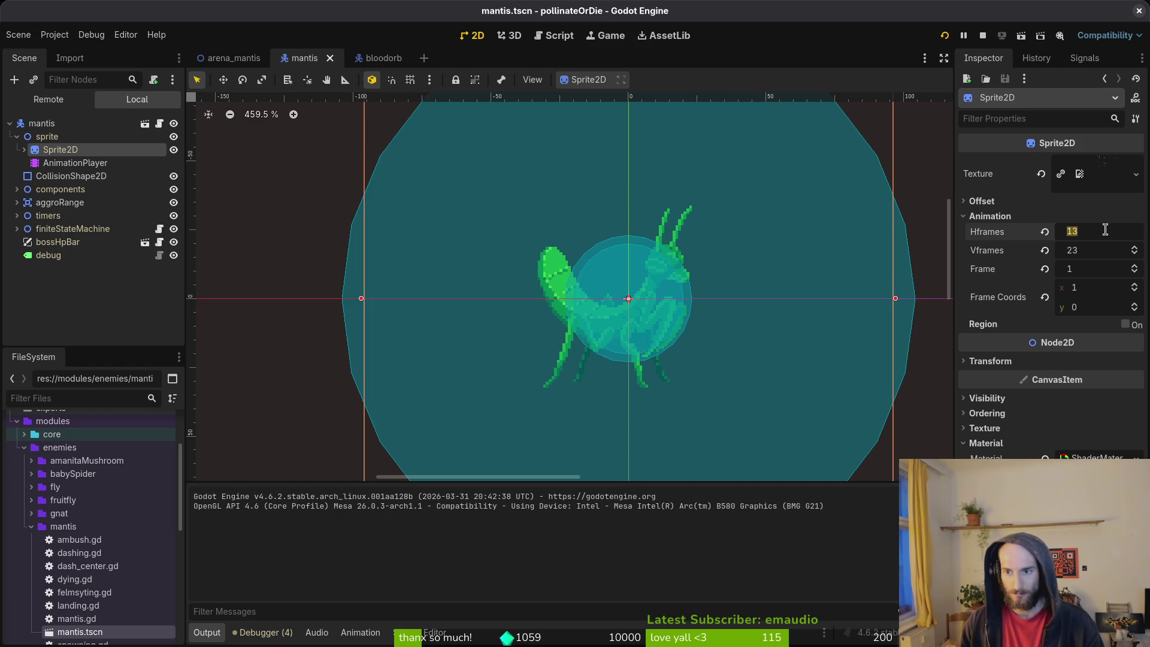
click(1098, 244)
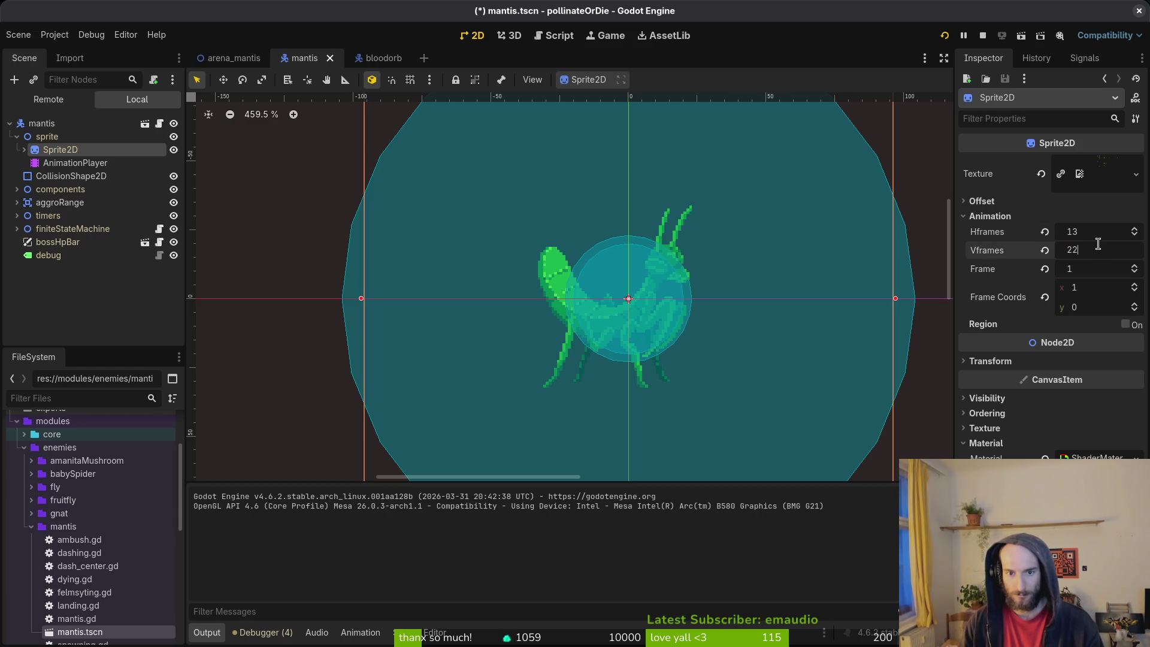
key(Return)
key(ctrl+s)
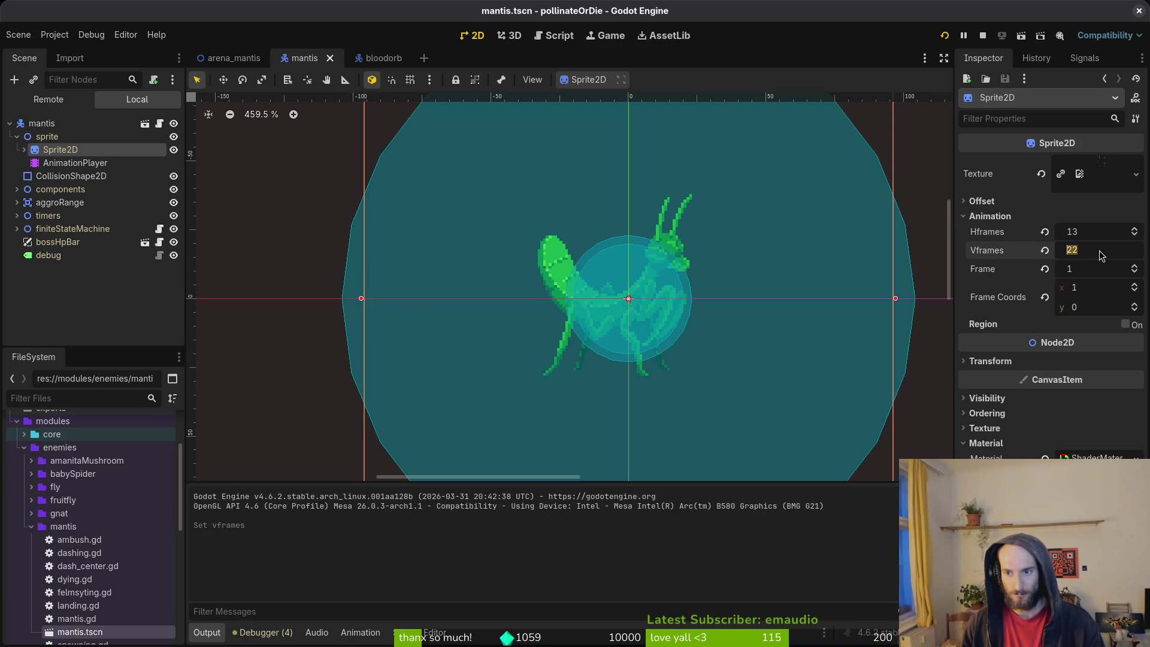
- Try 8 horizontal frames, check the full canvas in Aseprite, then revert and reselect Sprite2D
click(1094, 234)
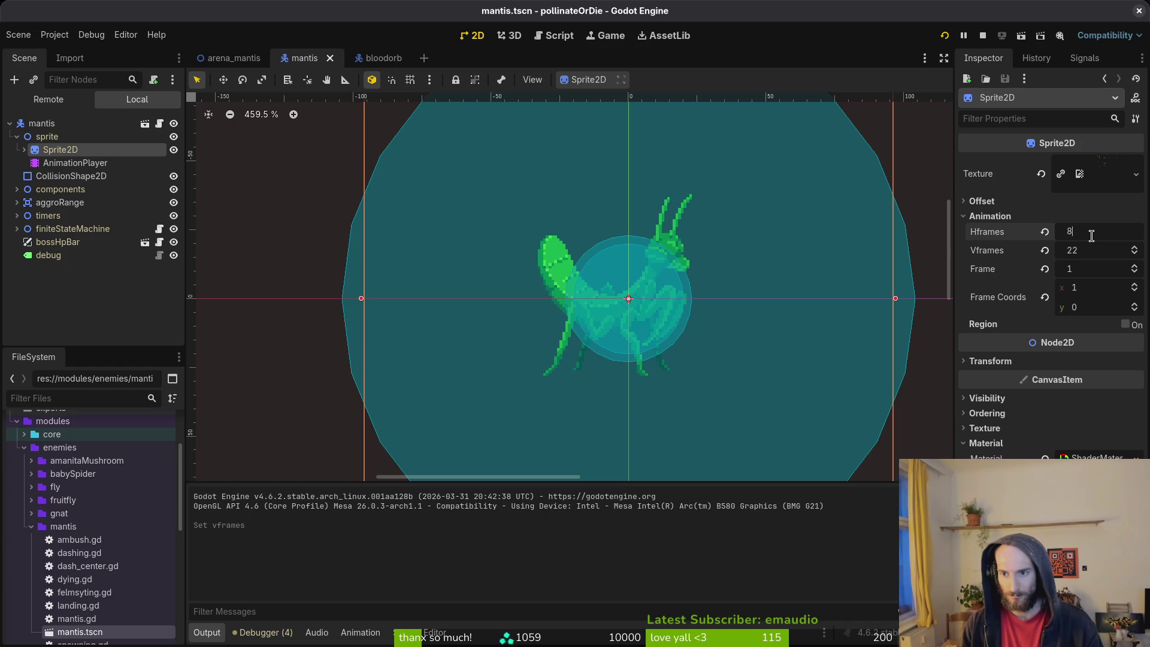
text(8)
key(Return)
key(alt+Tab)
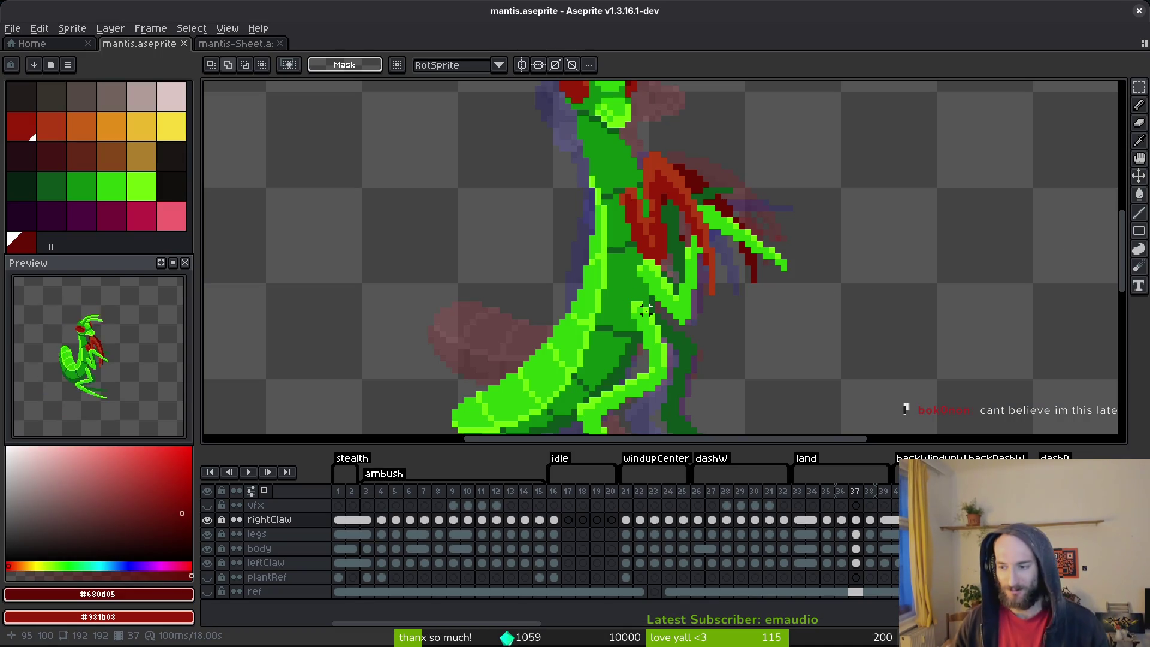
key(1)
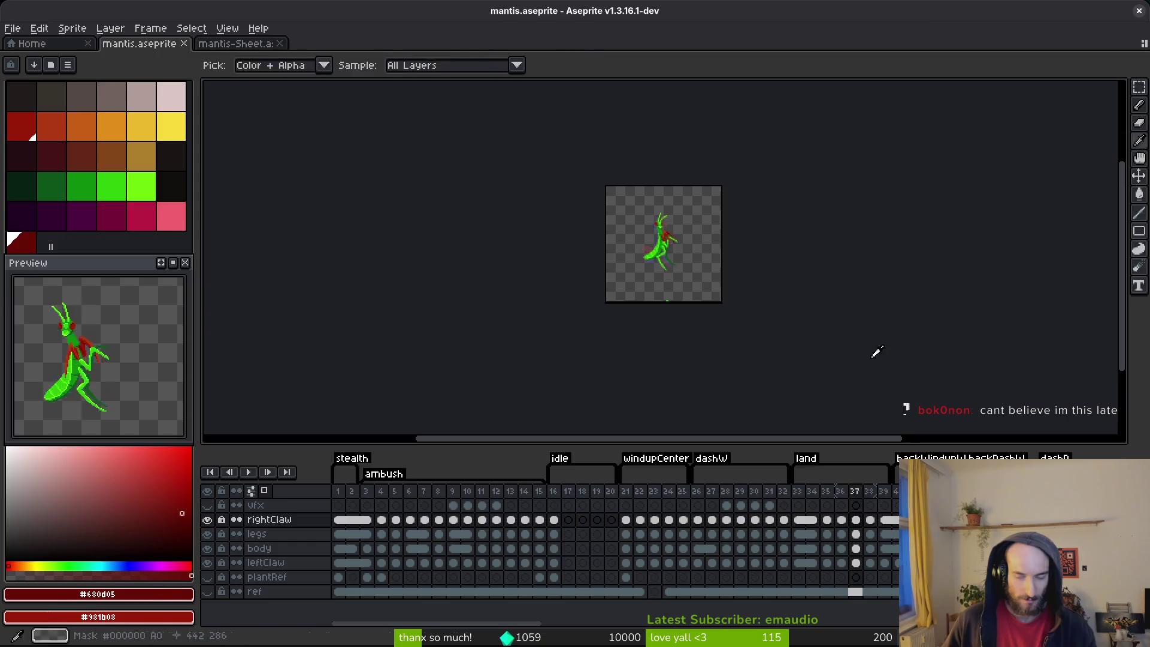
key(alt+Tab)
key(ctrl+a)
key(Escape)
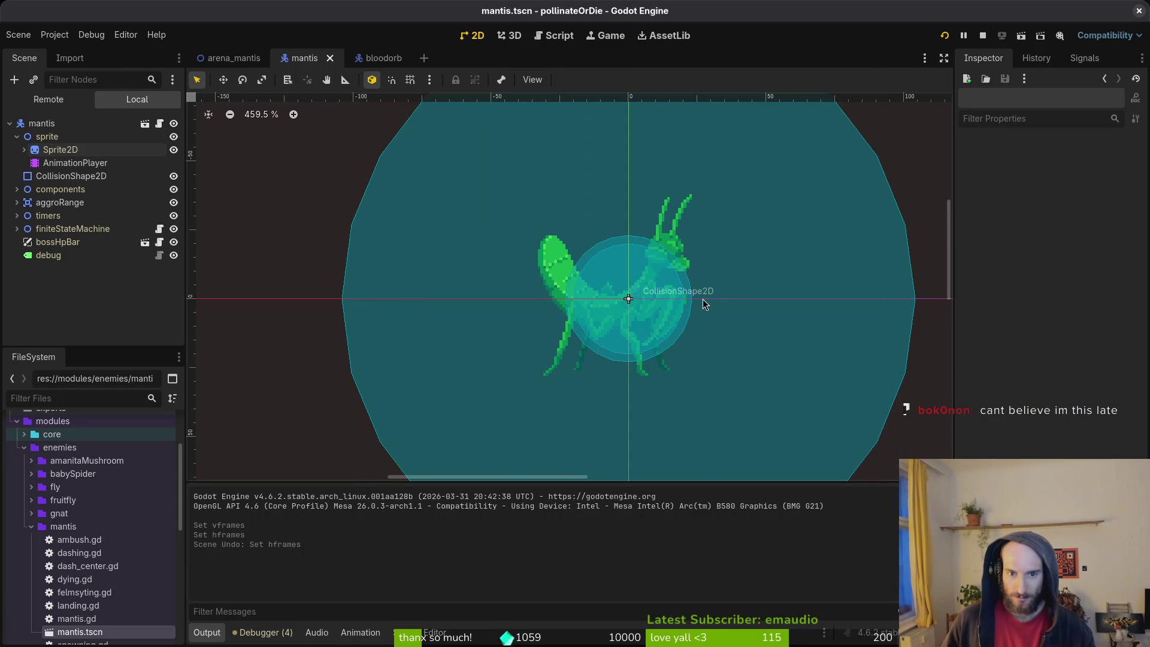
key(Up)
key(Up)
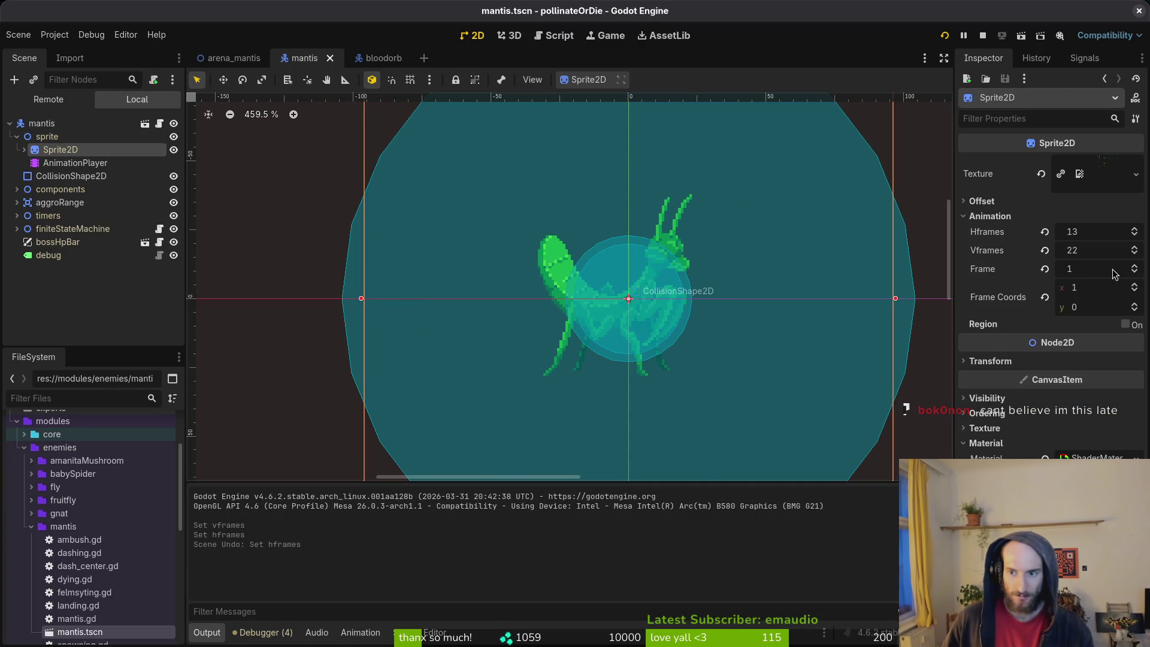
- Step through the sprite's frames to check poses, then save the scene and run the game
click(1135, 268)
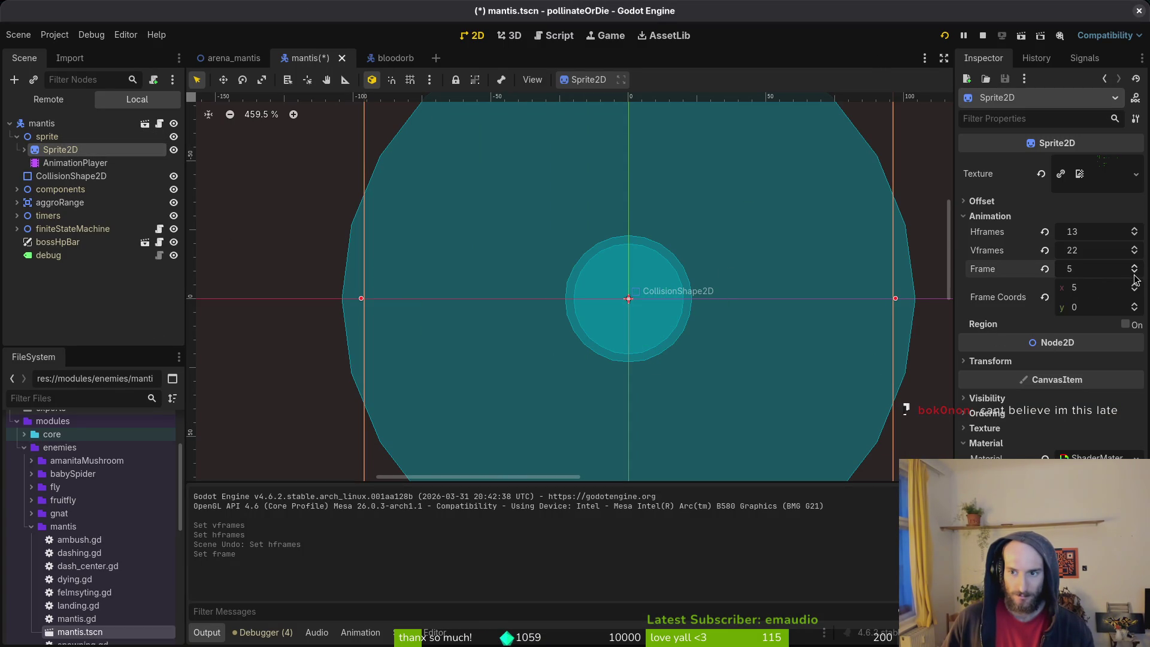
click(1045, 269)
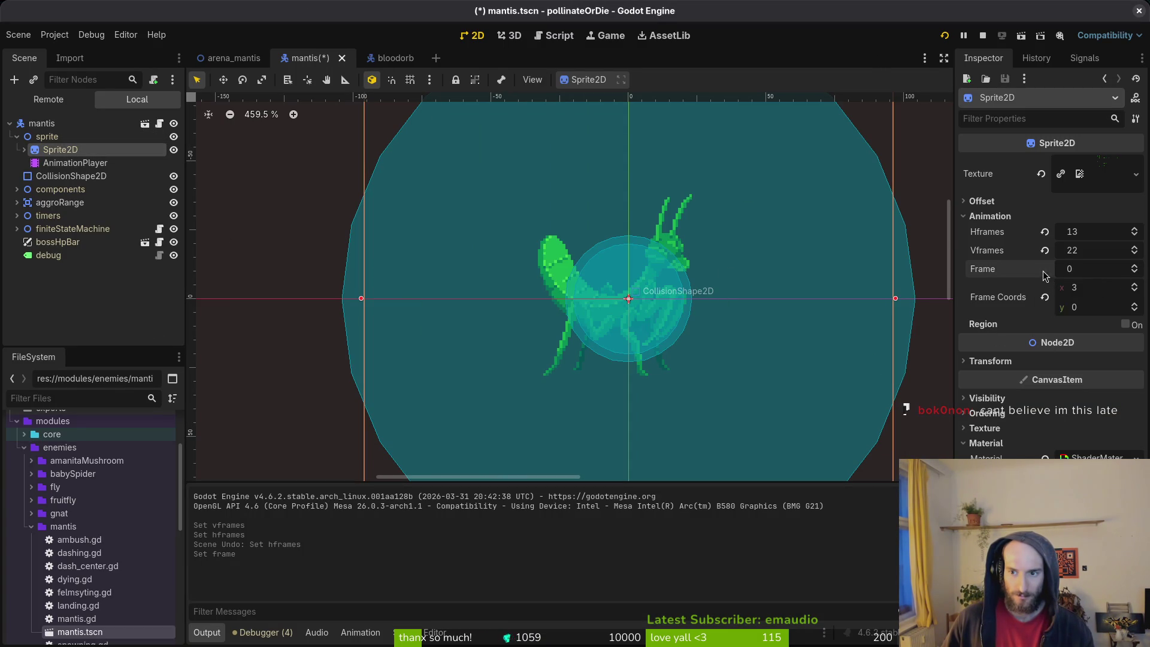
click(1135, 267)
click(1136, 267)
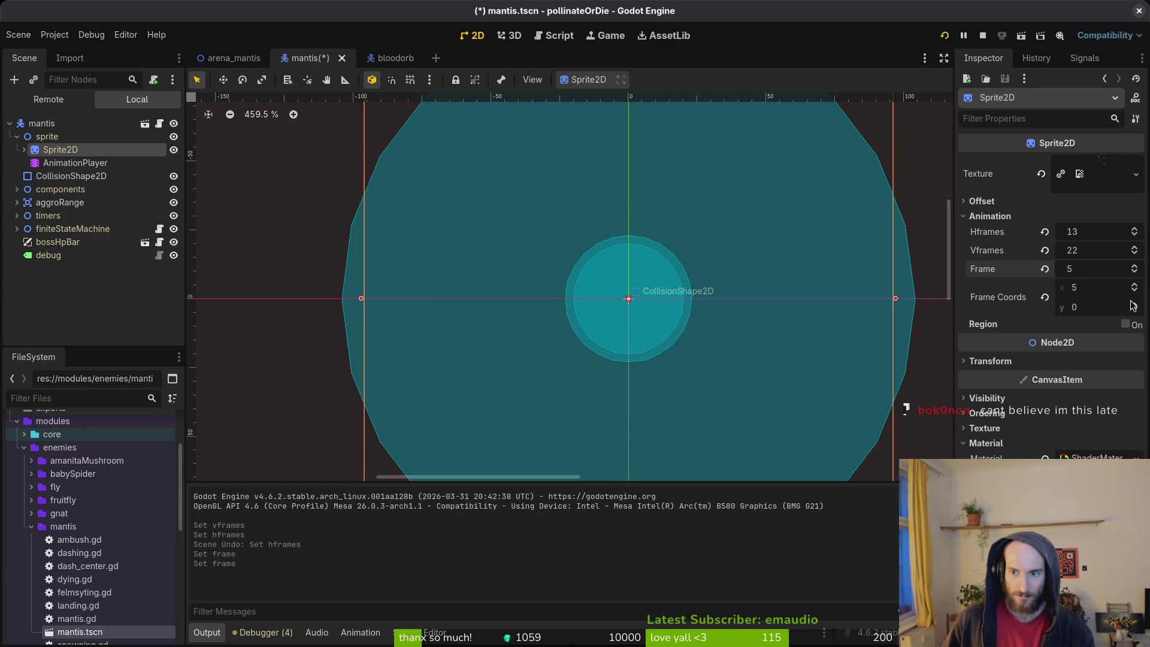
click(1044, 269)
click(1136, 304)
click(1136, 266)
click(983, 36)
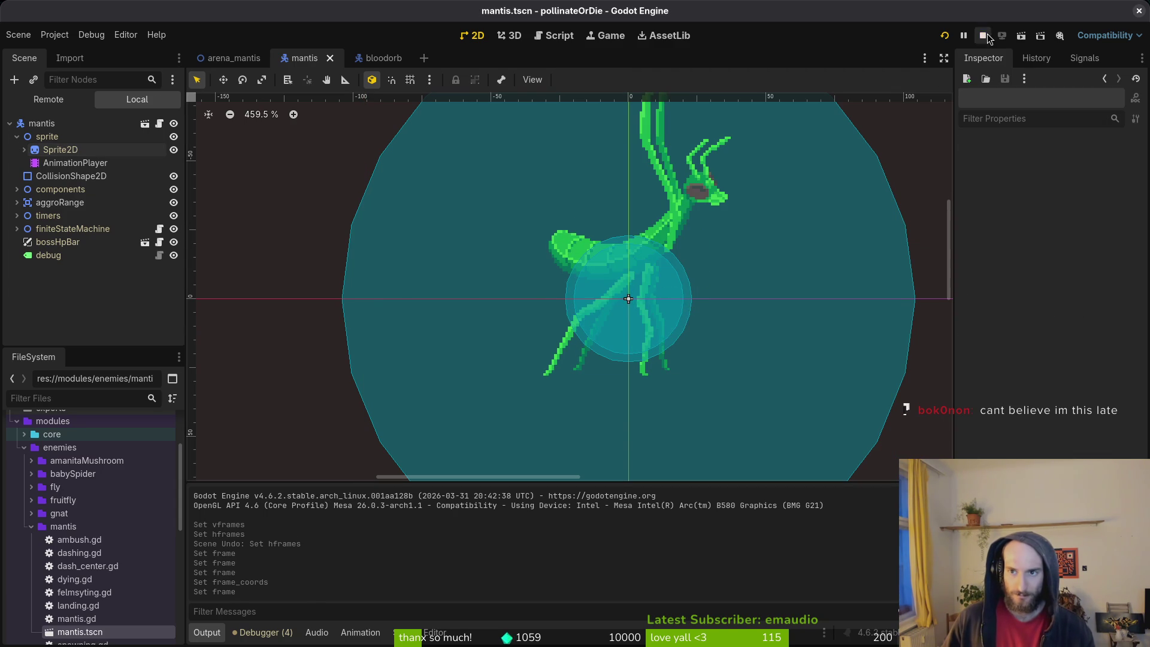
click(944, 35)
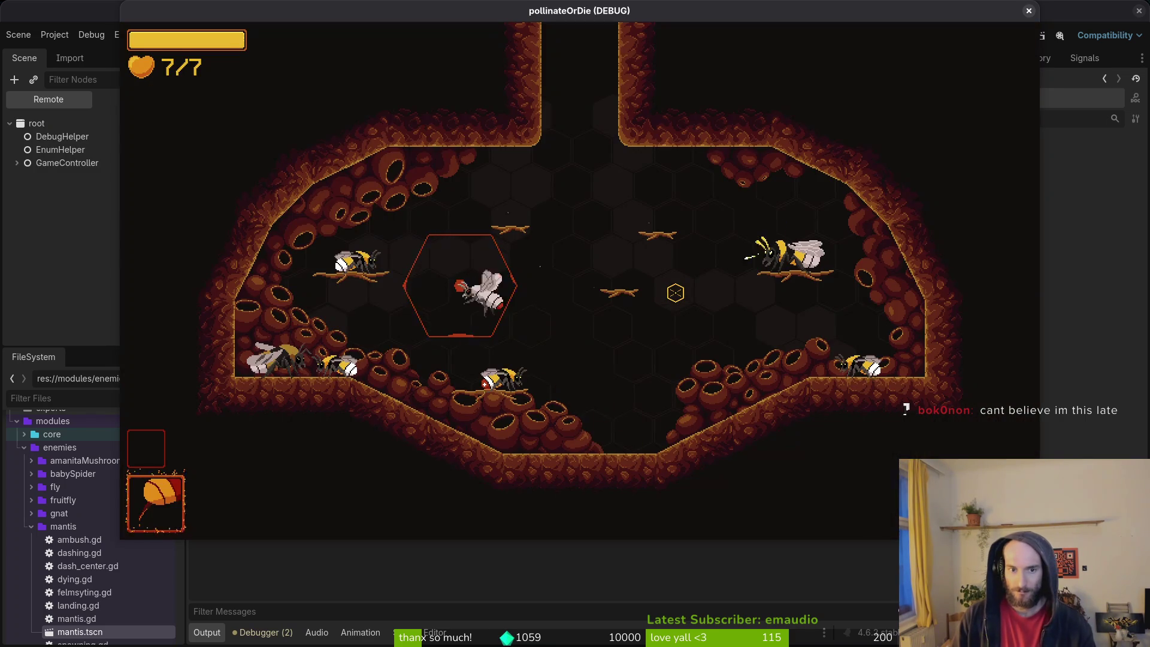
- Fight the mantis boss, pause, close the DEBUG window and switch back to Aseprite
key(Return)
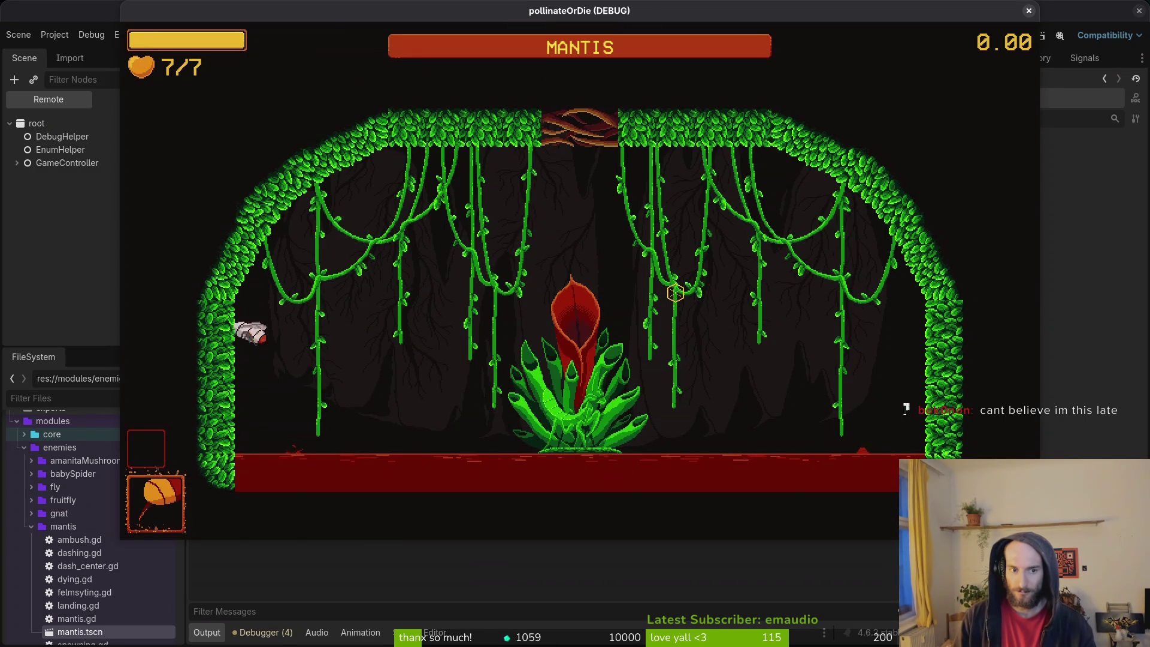
key(d)
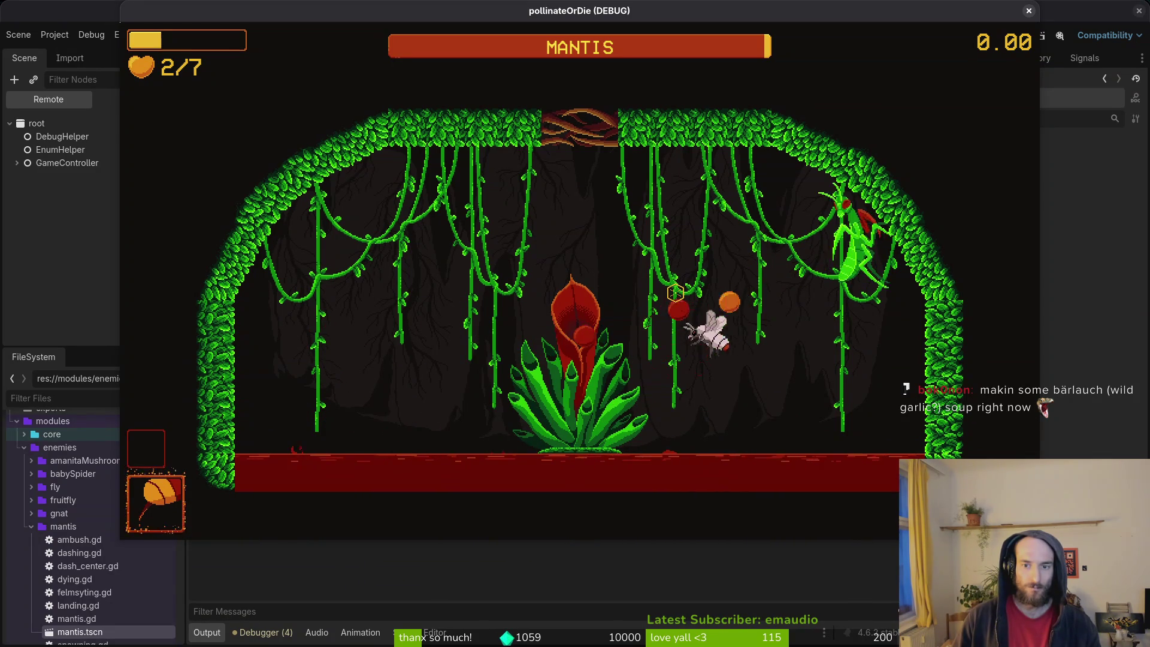
key(Escape)
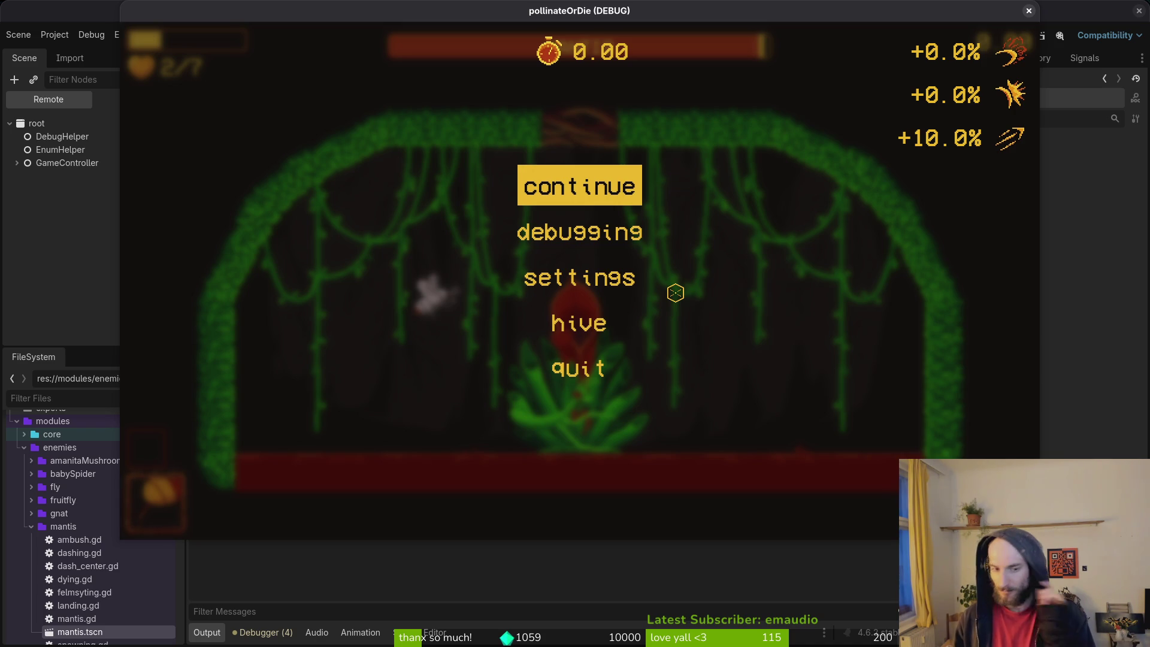
click(1029, 11)
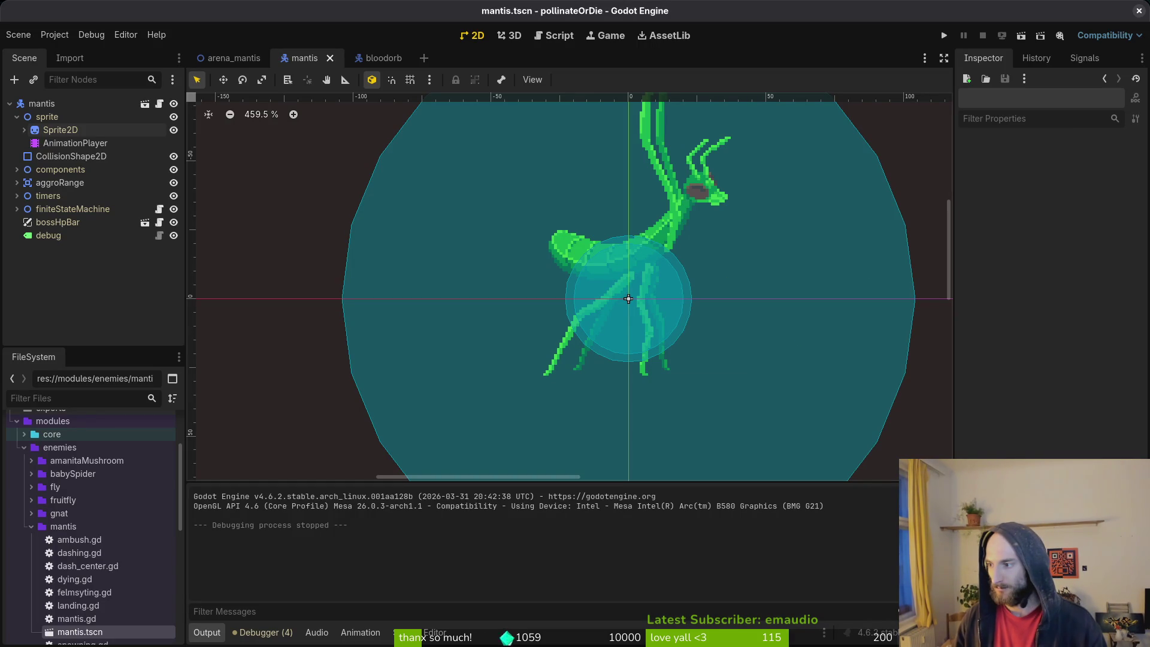
key(alt+Tab)
- Save mantis.aseprite and step through the windup frames up to frame 41
key(ctrl+s)
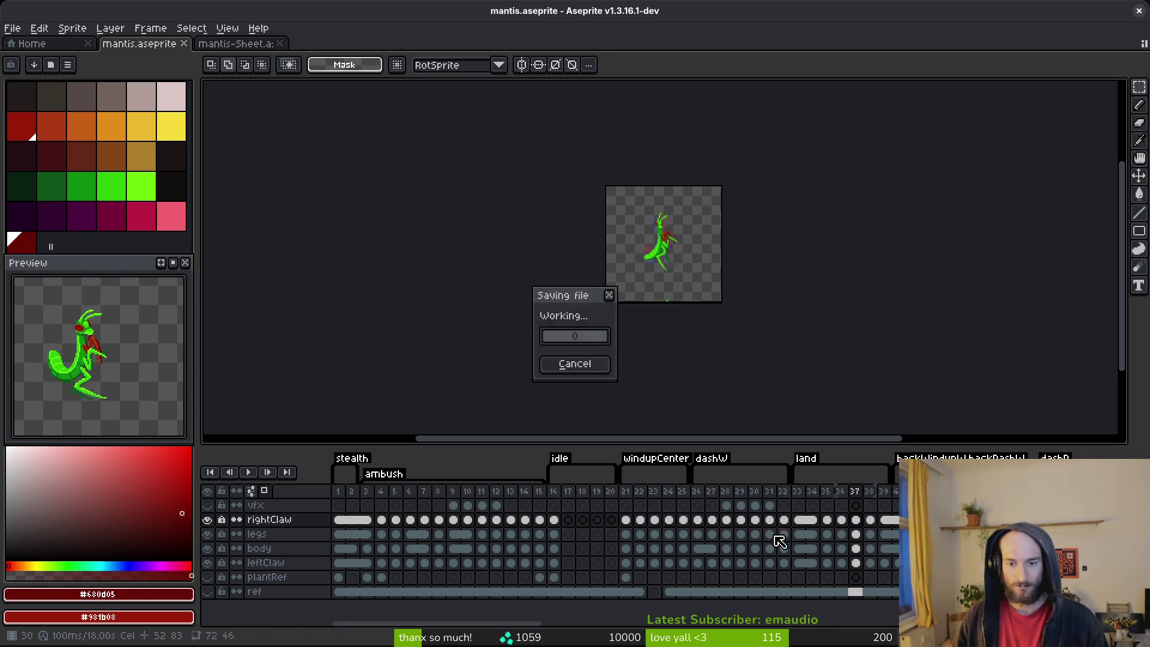
click(781, 520)
key(Right)
key(Right)
key(Right)
key(Left)
key(Left)
key(Left)
key(Left)
key(Left)
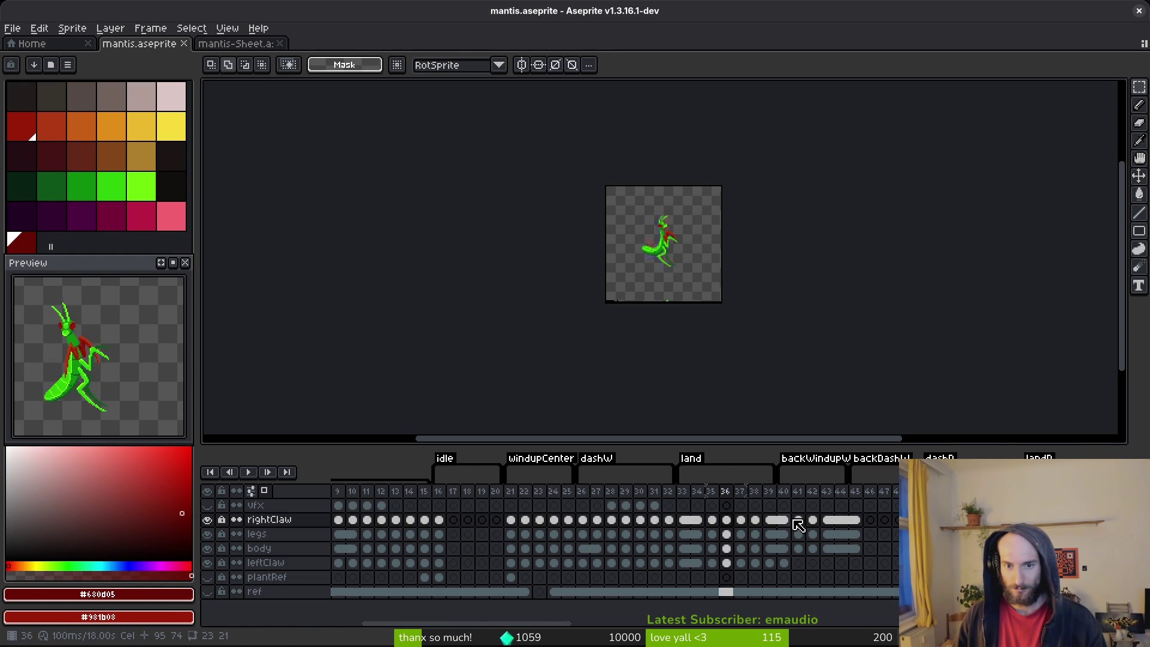
key(i)
key(Right)
key(Right)
key(Right)
key(m)
- Flip between frames 39 and 40 to compare the poses
scroll(671, 257, up, 6)
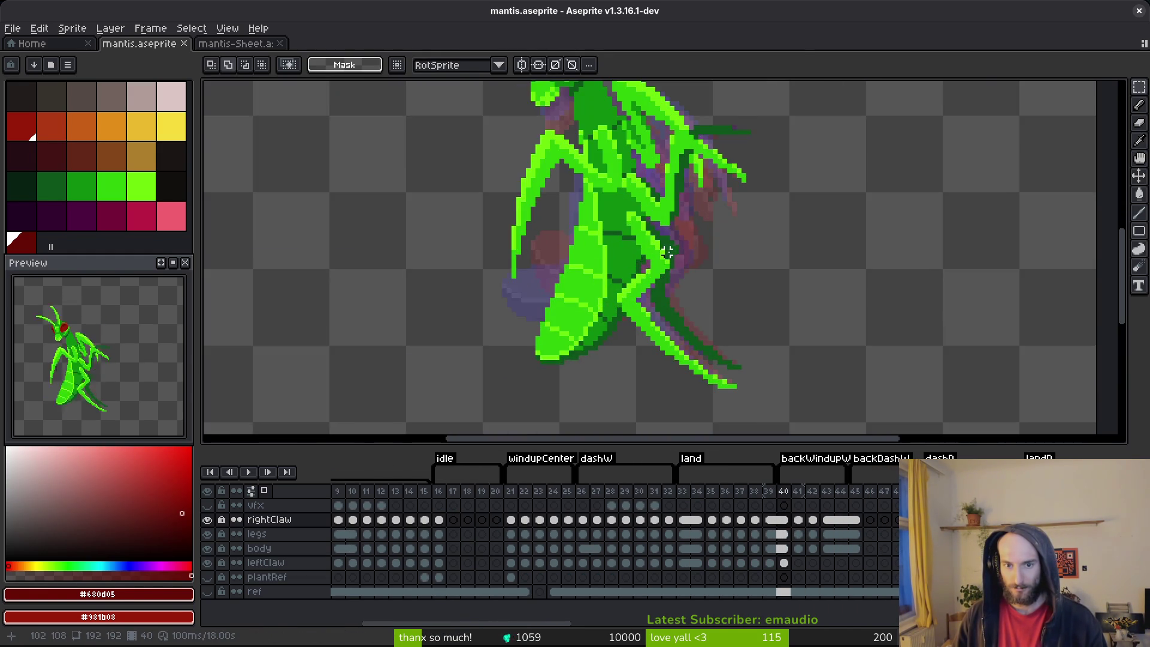
key(Left)
key(Left)
key(i)
scroll(659, 299, down, 2)
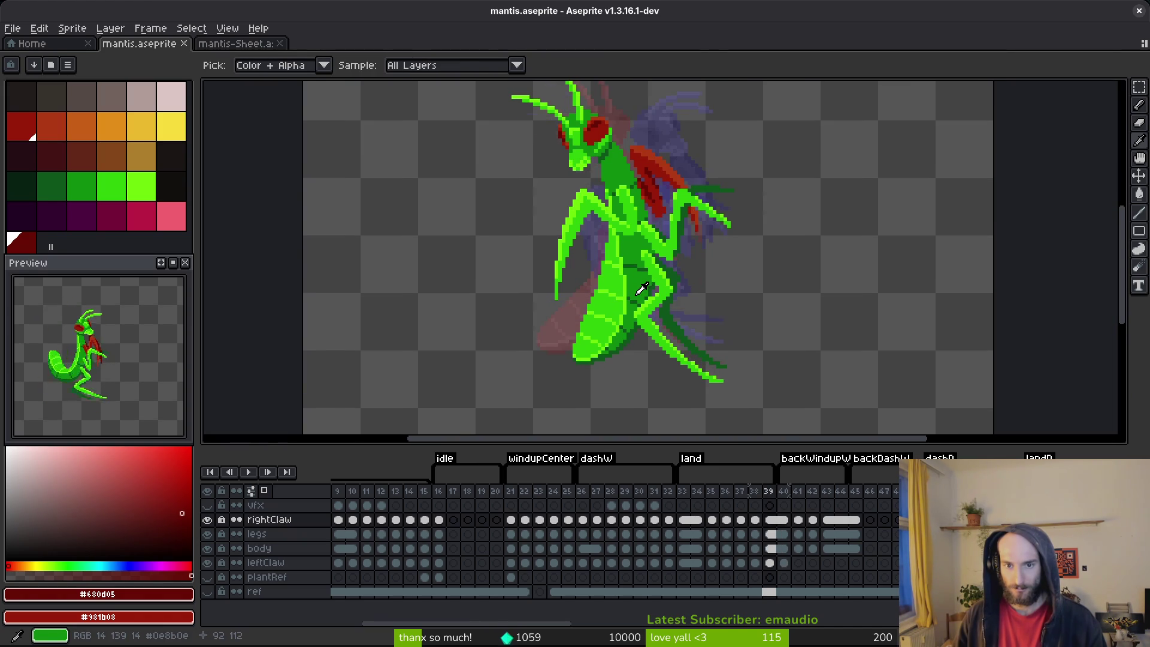
key(Right)
key(Left)
key(Right)
- Clear the leftClaw cel on frame 40, then undo the clear
click(777, 564)
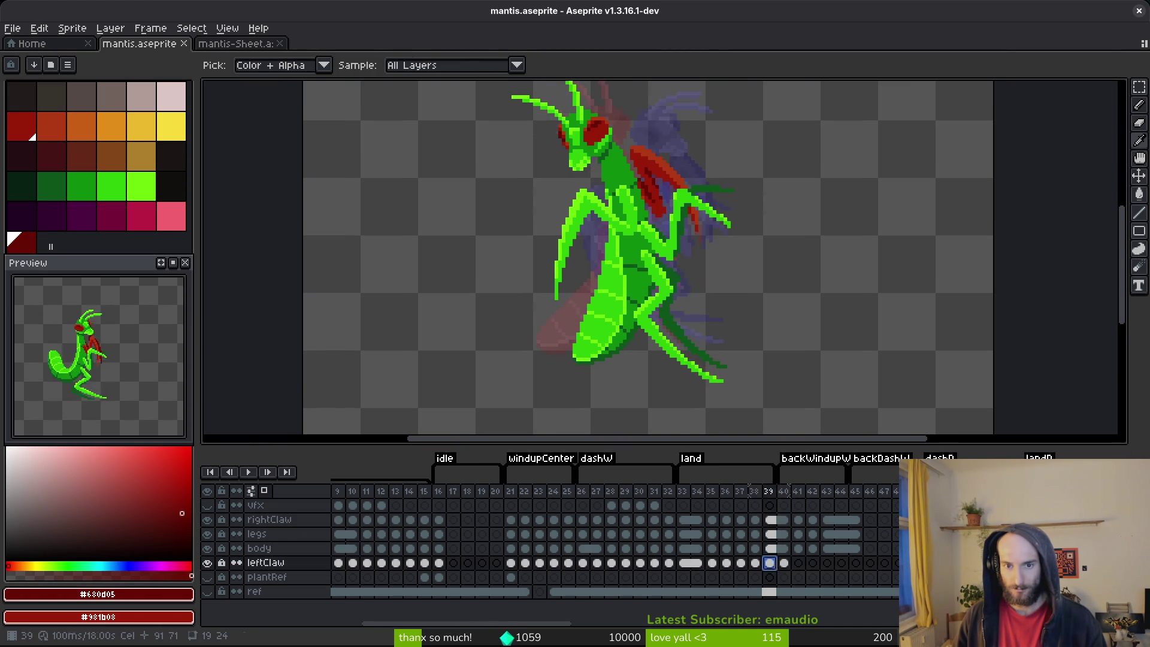
right_click(778, 565)
click(816, 613)
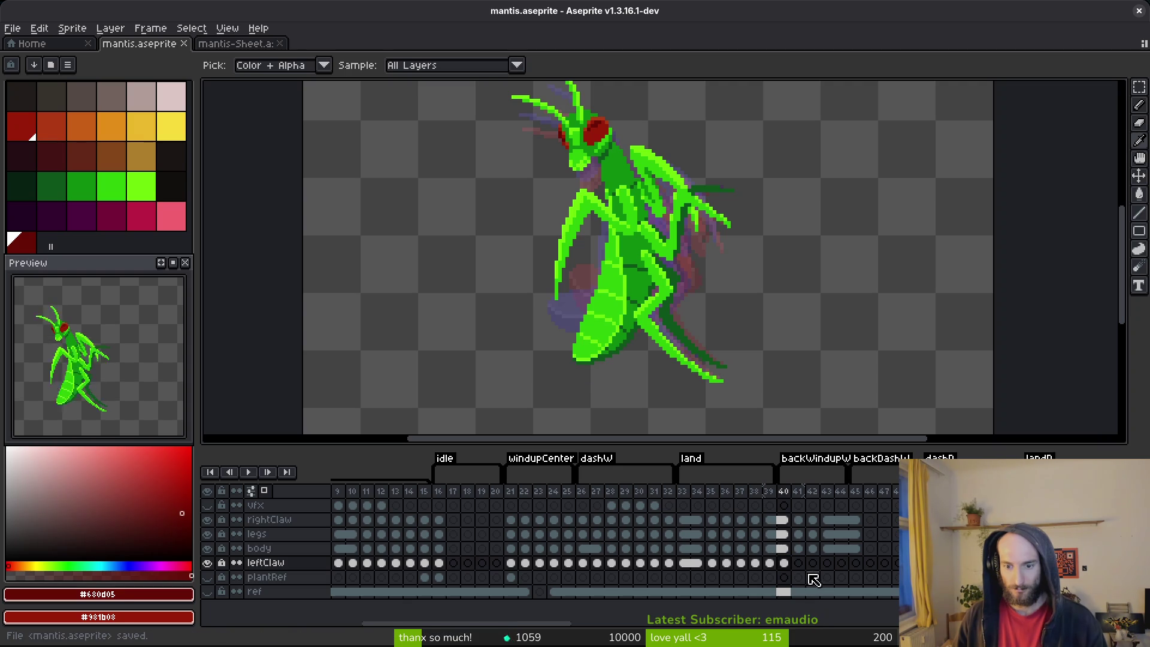
key(ctrl+z)
- On frame 41, hide the body and legs layers and lasso the raised claw, undoing a deletion
key(Right)
key(m)
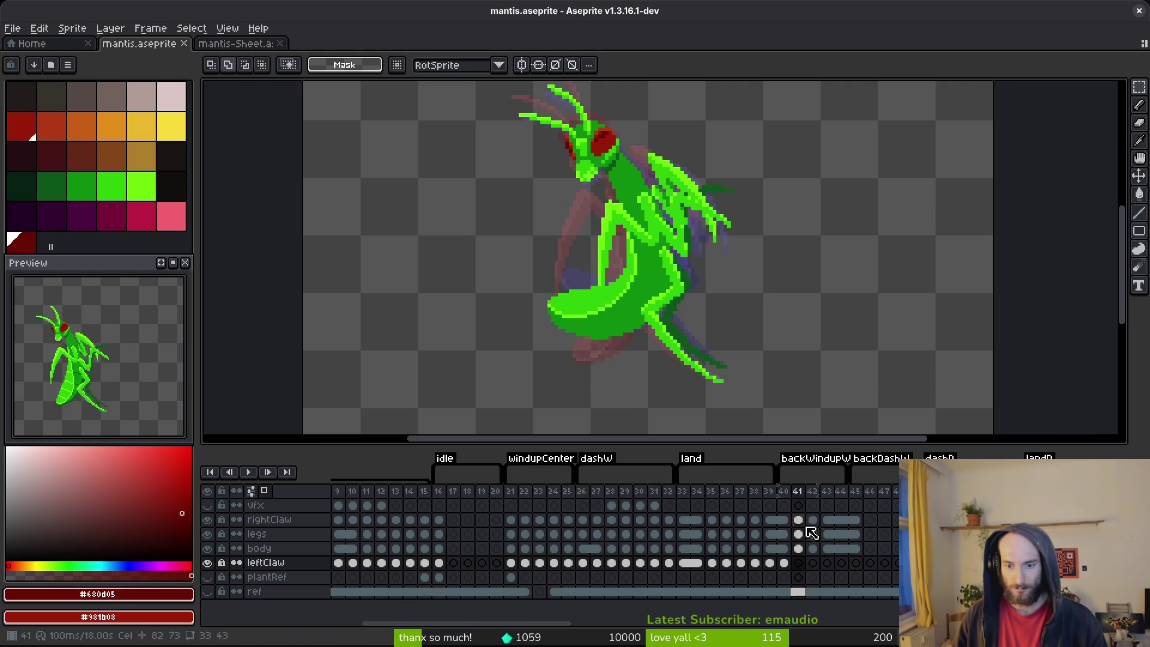
scroll(698, 236, up, 2)
click(208, 548)
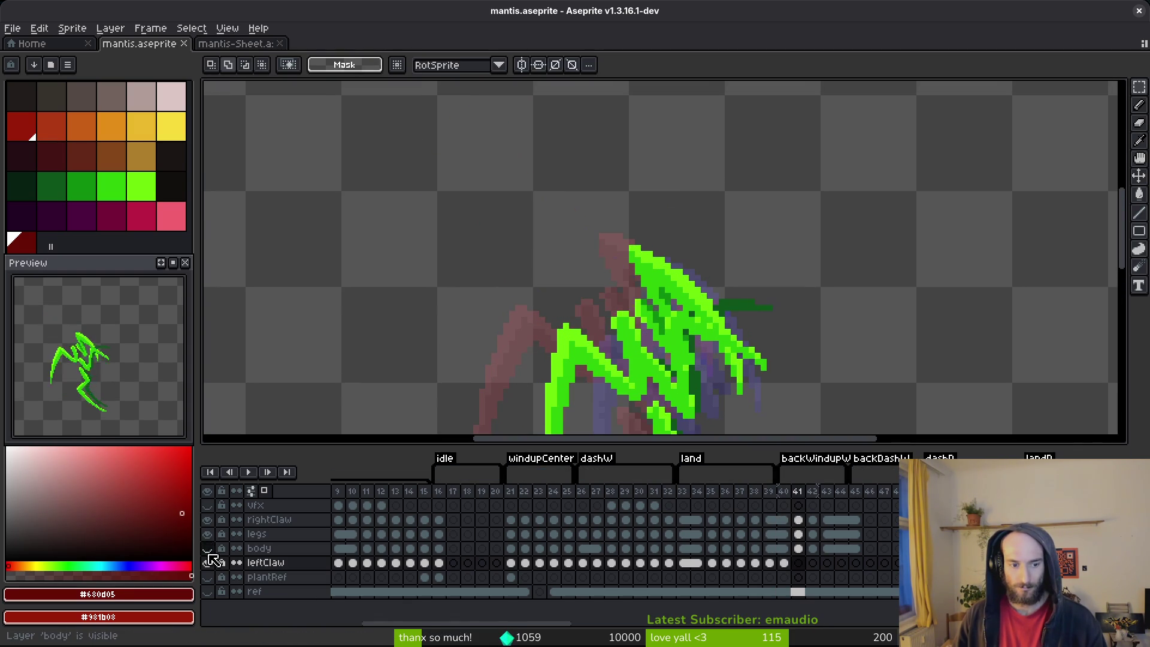
click(210, 536)
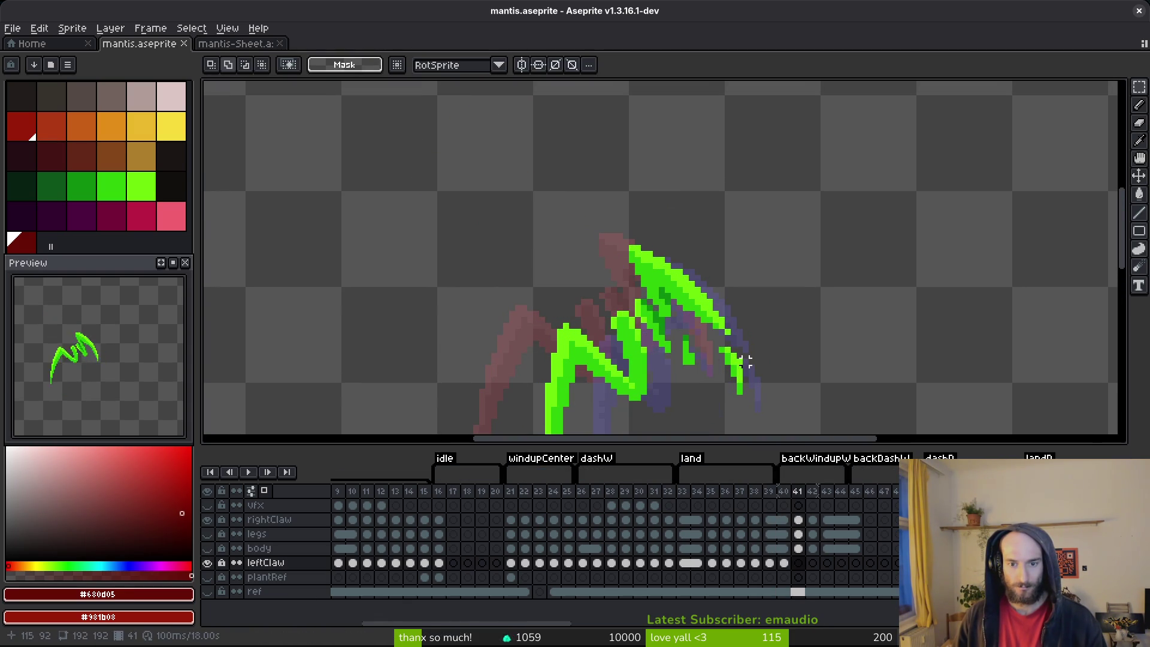
key(shift+w)
drag(750, 265, 632, 231)
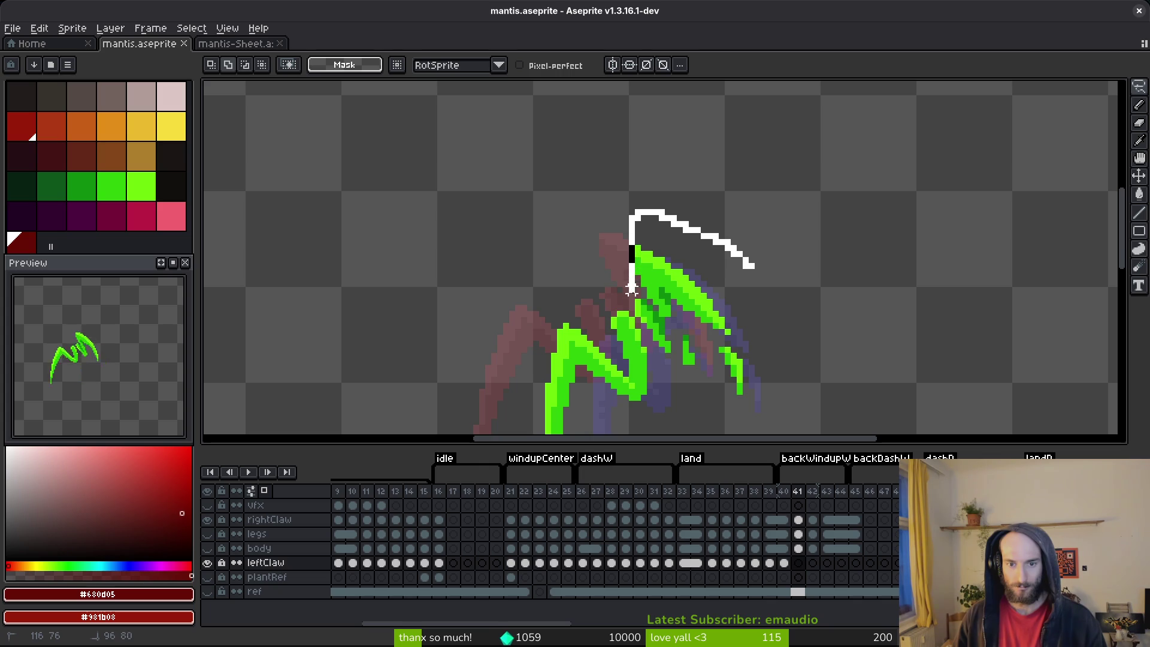
drag(733, 403, 745, 266)
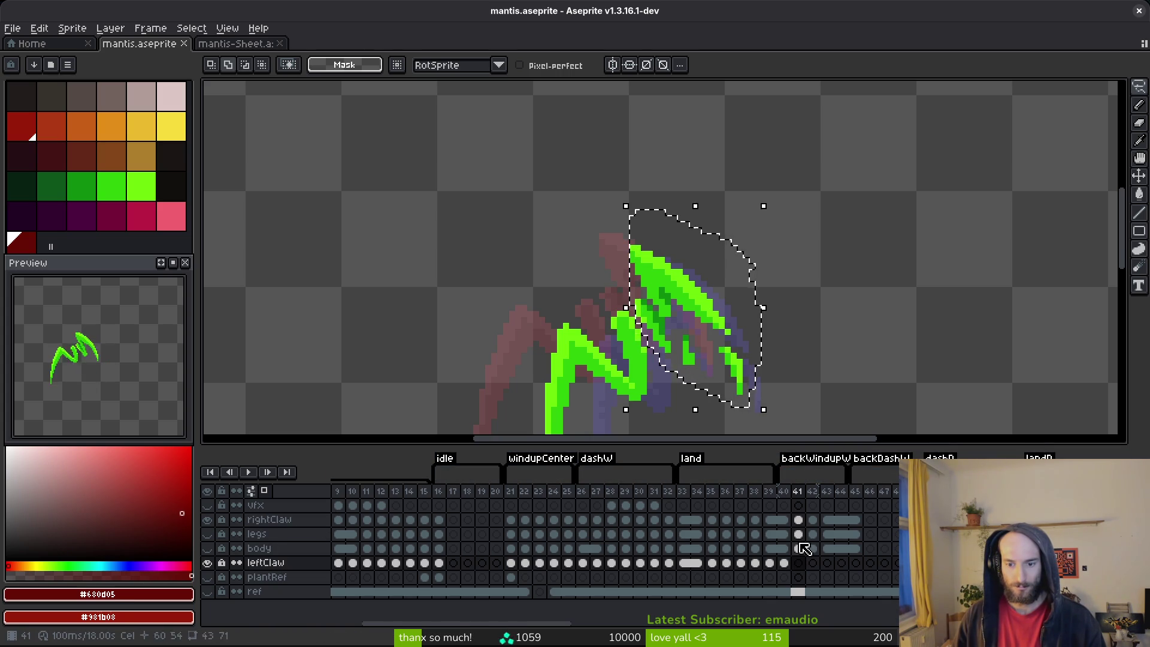
click(800, 521)
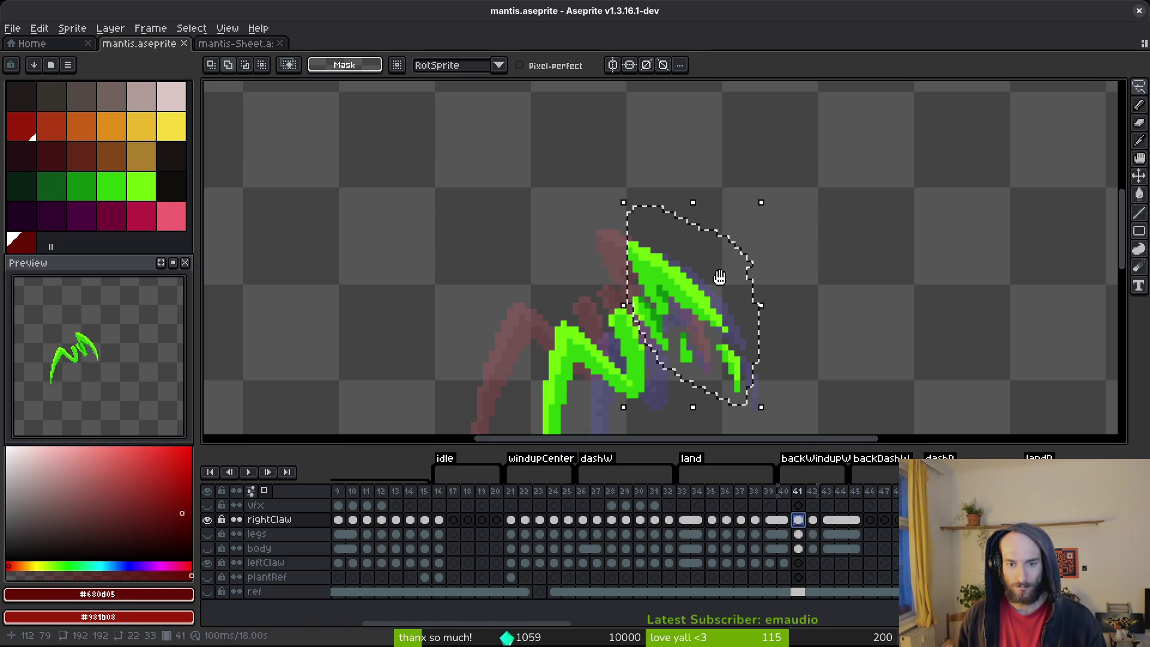
key(Delete)
click(800, 564)
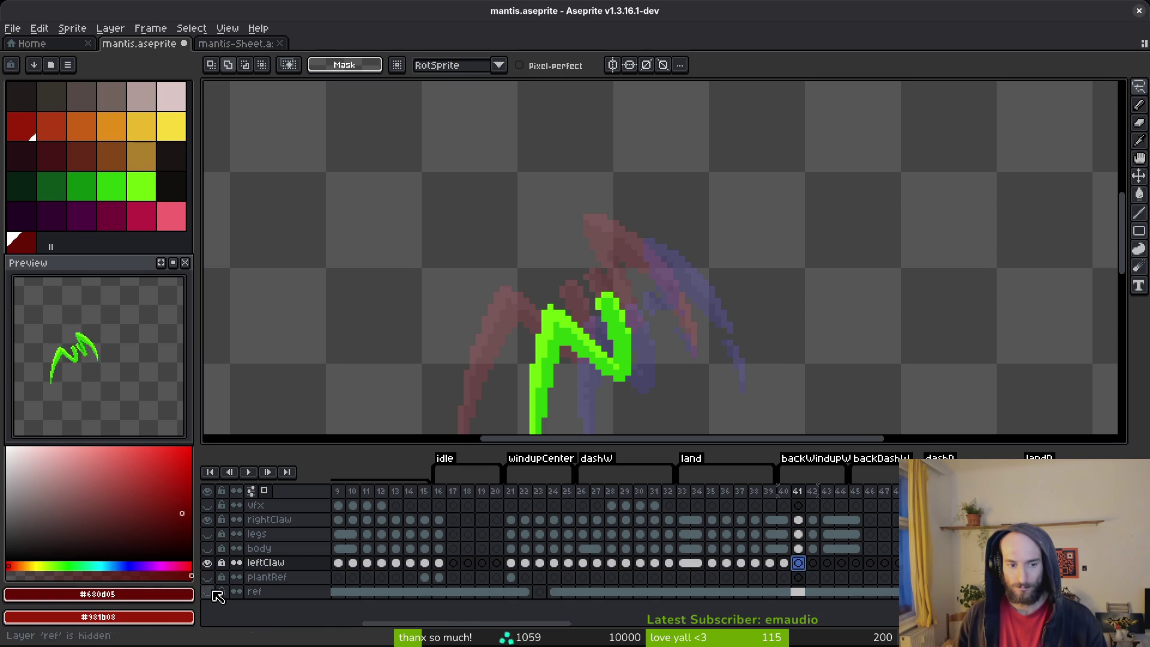
key(ctrl+z)
- Cut the raised claw from rightClaw on frame 42 and paste it into leftClaw
click(813, 520)
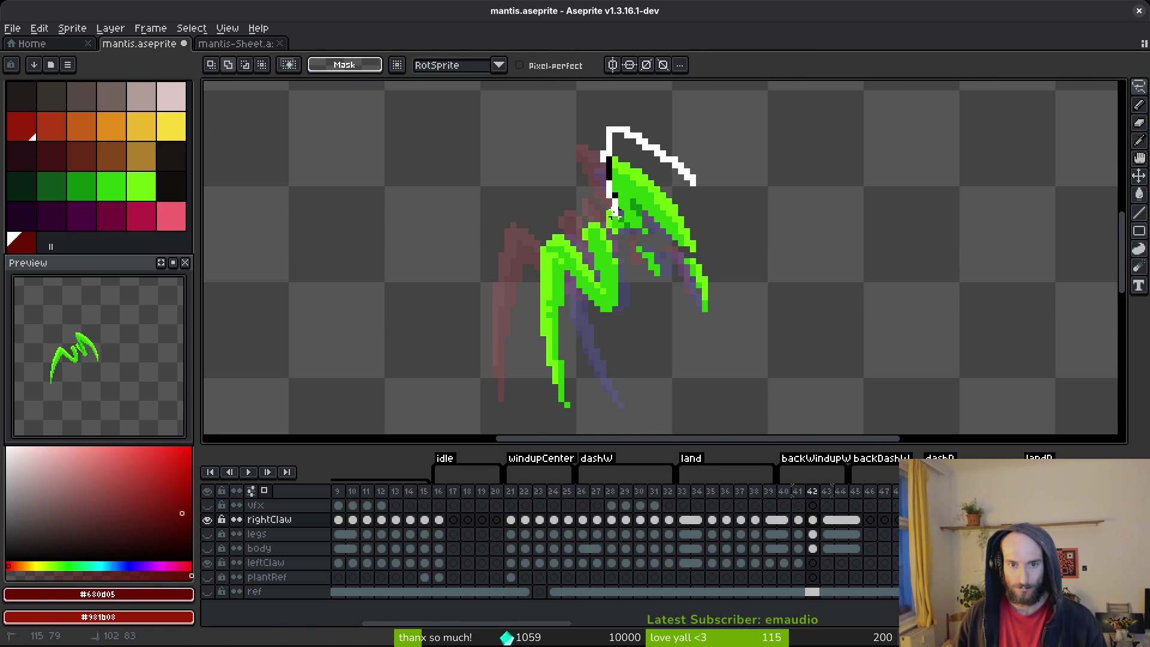
drag(747, 196, 749, 197)
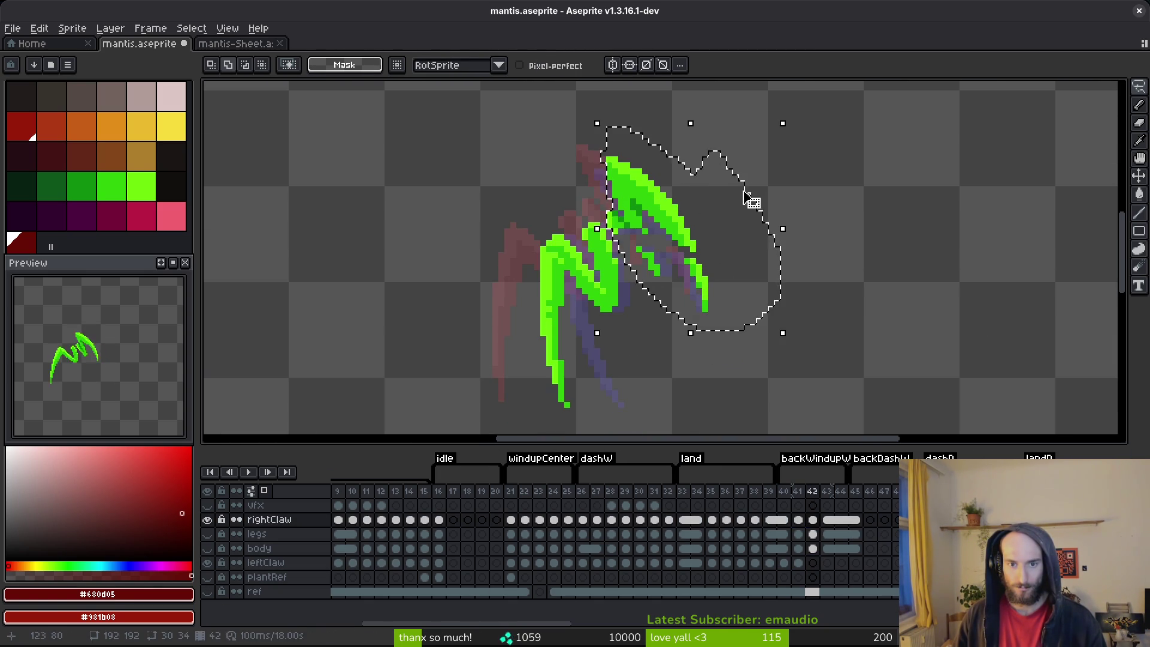
key(ctrl+x)
click(816, 563)
key(ctrl+v)
click(827, 520)
key(ctrl+d)
- Move the frame 43 raised claw from rightClaw into leftClaw and save
mouse_move(621, 237)
mouse_down()
mouse_move(760, 338)
mouse_move(683, 173)
mouse_up()
key(ctrl+x)
click(827, 562)
key(ctrl+v)
key(Return)
key(ctrl+s)
- Link leftClaw cels 43–45, then show the legs and body layers again
drag(827, 563, 860, 569)
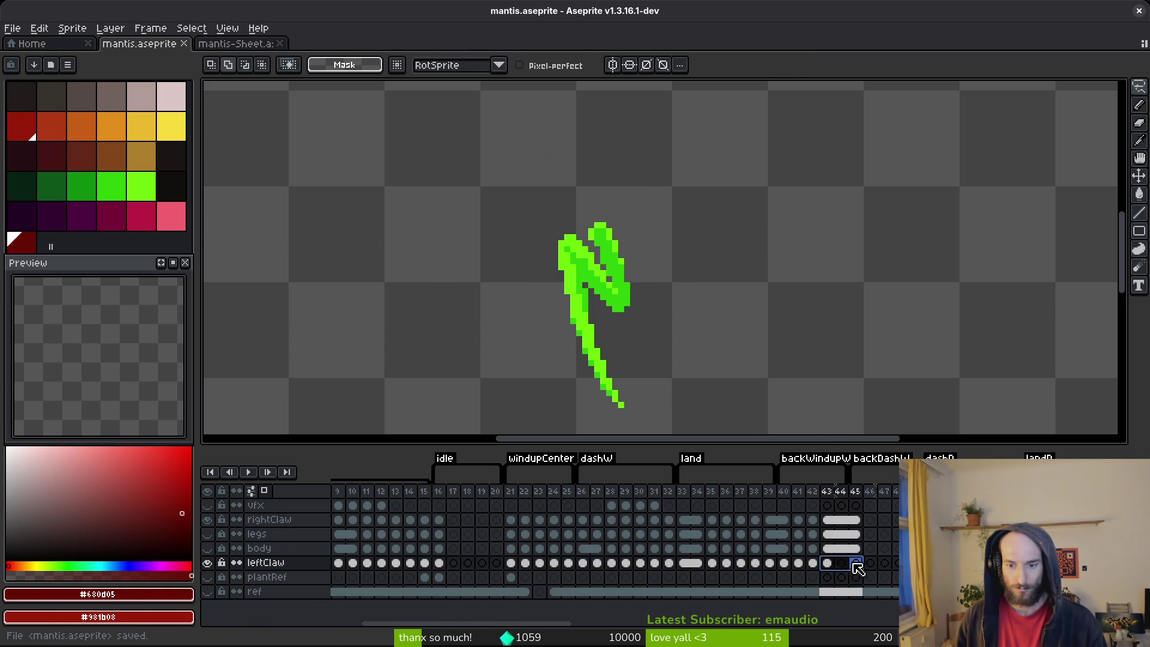
right_click(830, 563)
click(851, 603)
click(812, 520)
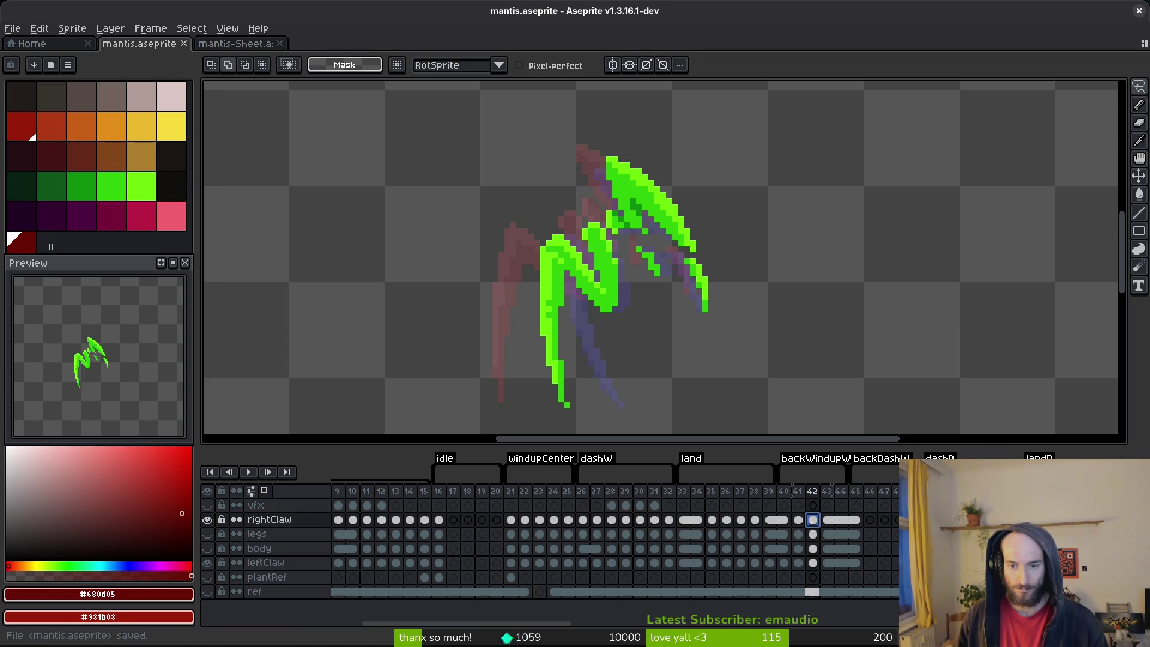
click(206, 534)
click(207, 548)
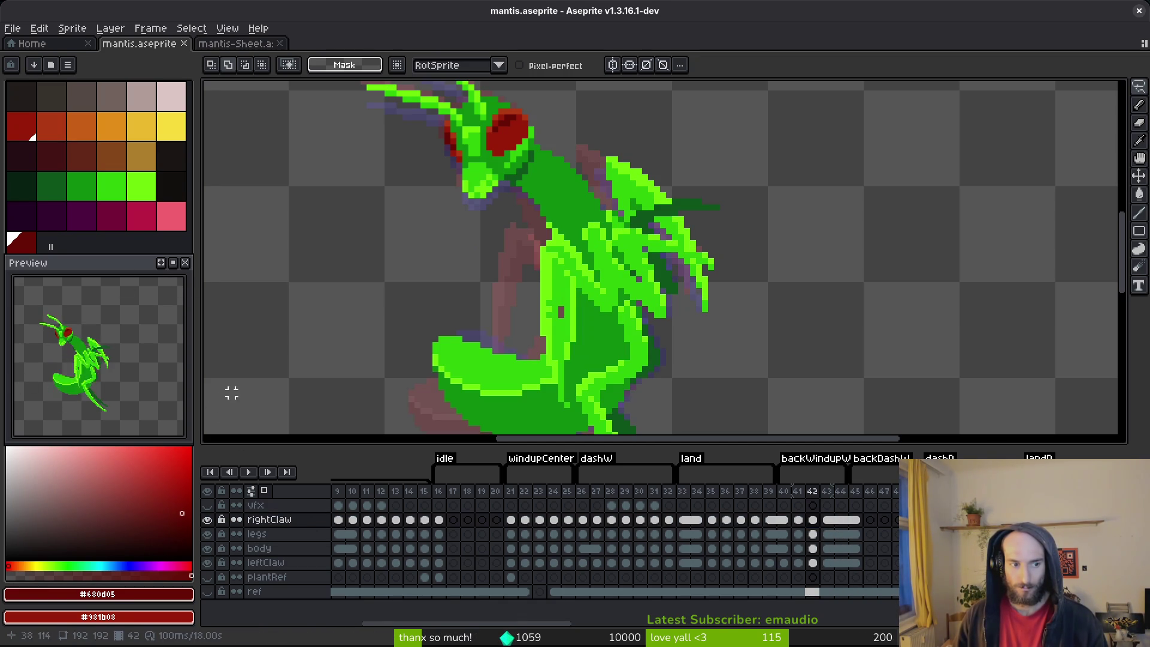
- Flip between frames 39, 40 and 41 to compare the mantis poses
scroll(664, 242, down, 3)
scroll(682, 240, up, 3)
key(i)
key(Left)
key(Left)
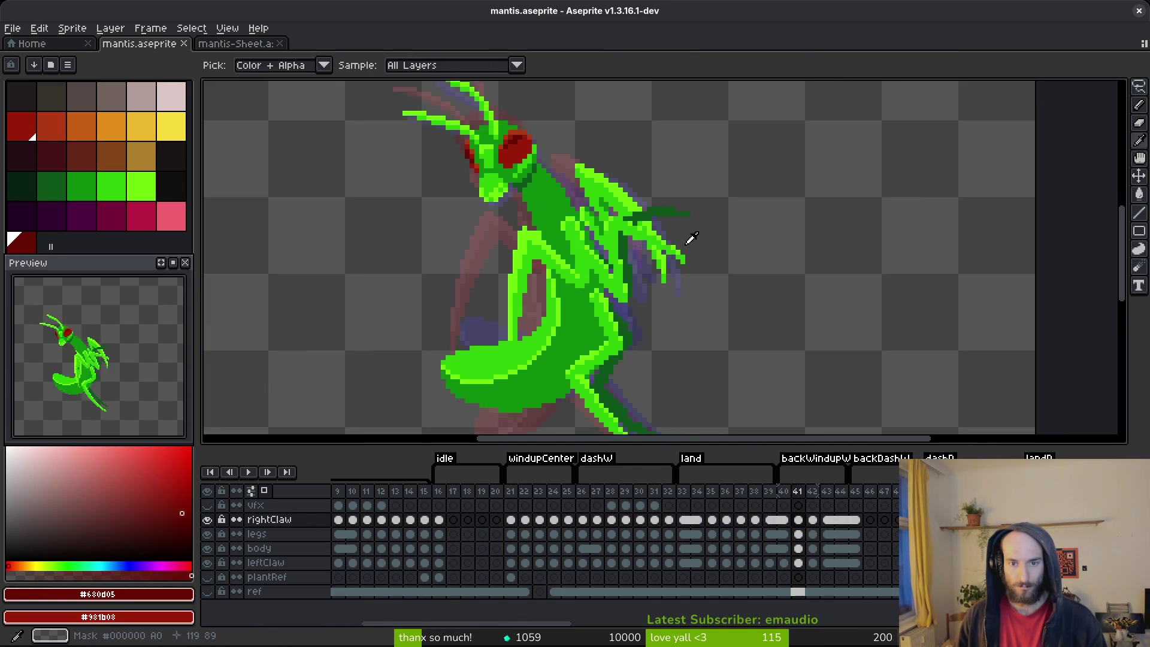
key(Right)
key(Right)
key(m)
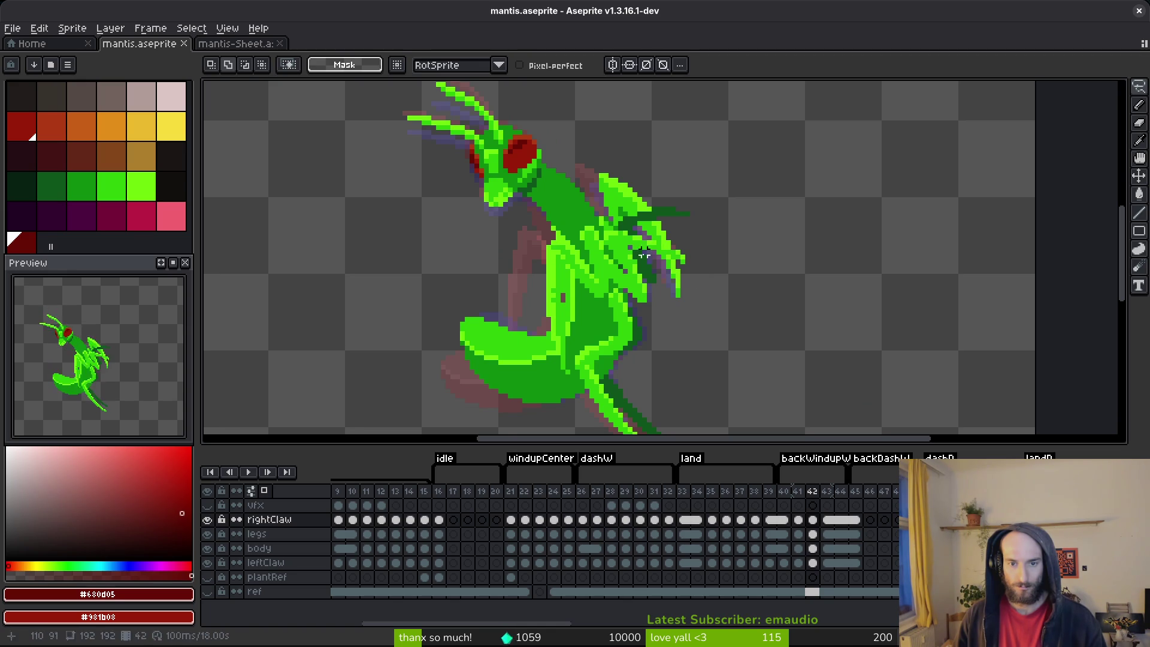
key(Left)
key(Left)
key(Left)
key(Right)
key(Left)
- Link the leftClaw cels on frames 39 and 40
drag(770, 564, 784, 564)
right_click(779, 566)
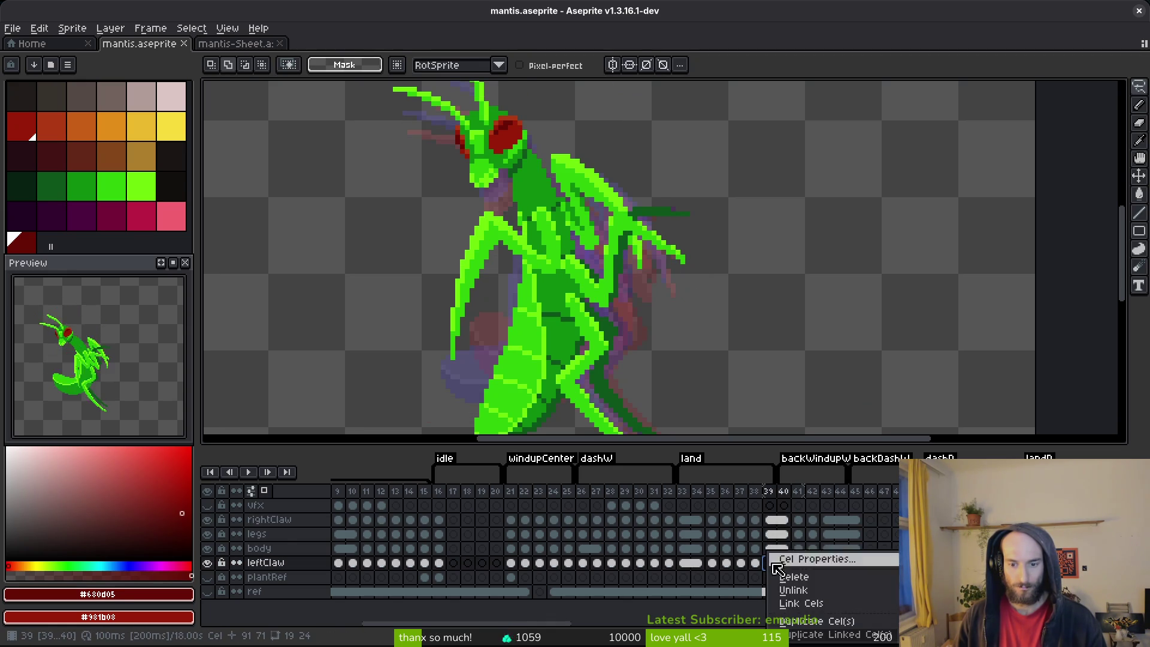
click(796, 603)
- Flick between frames 39 and 40 to preview the claw motion
key(Left)
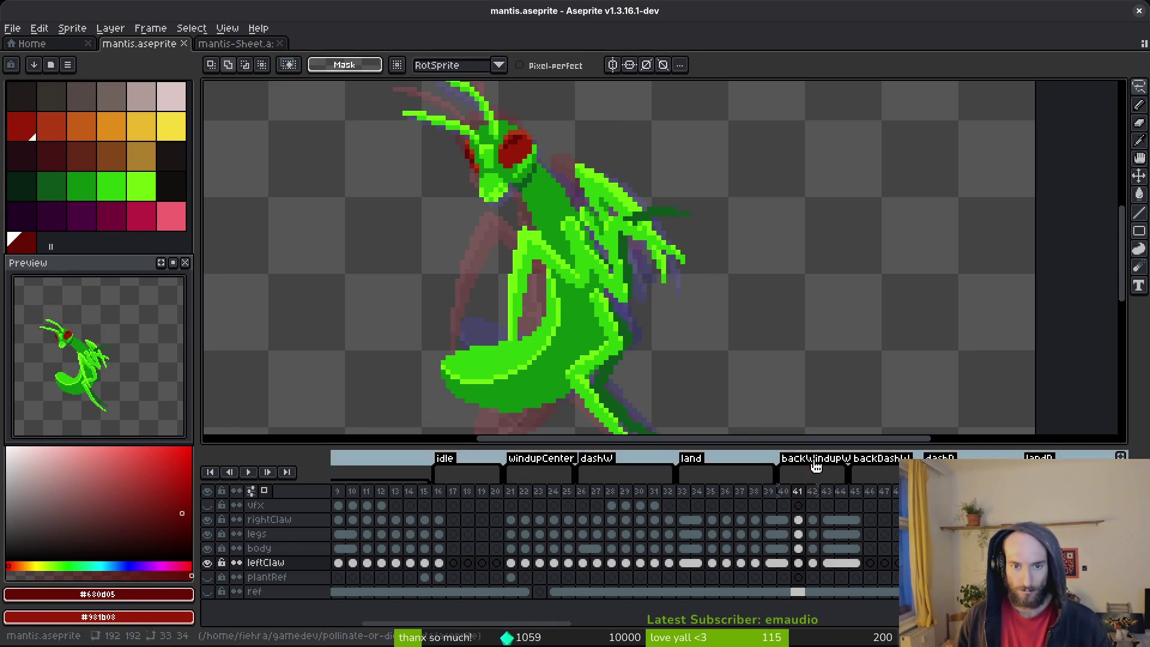
key(i)
key(Right)
key(Left)
key(Right)
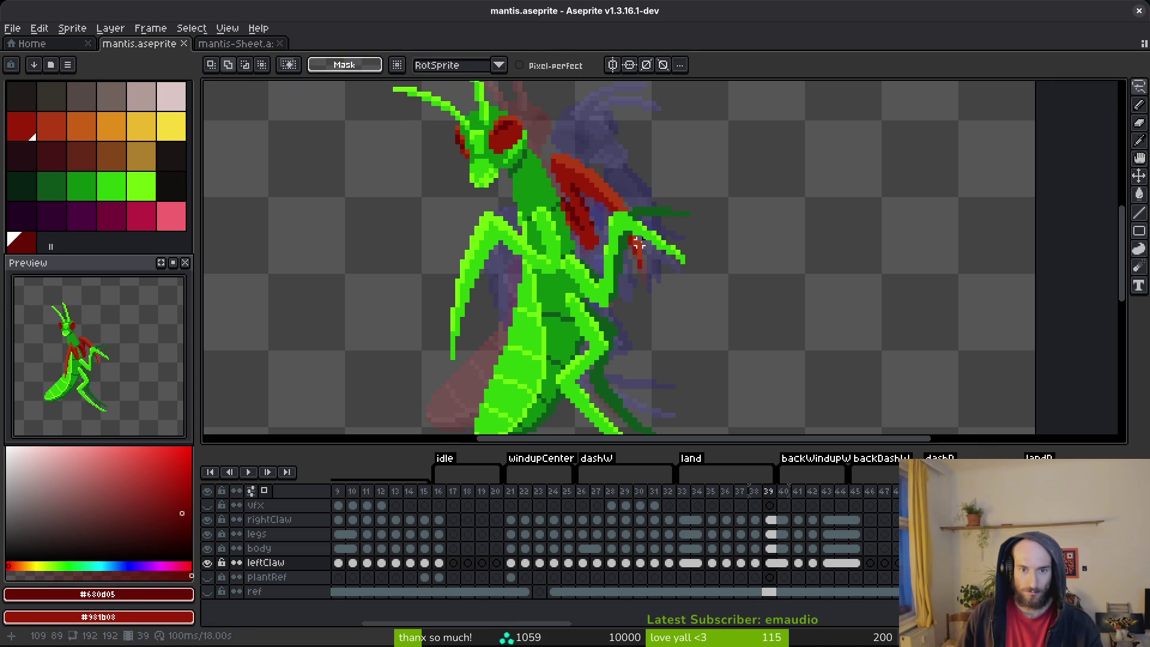
- Step back through frame 37 to frame 36, flipping between poses to review the motion
key(m)
scroll(678, 229, up, 3)
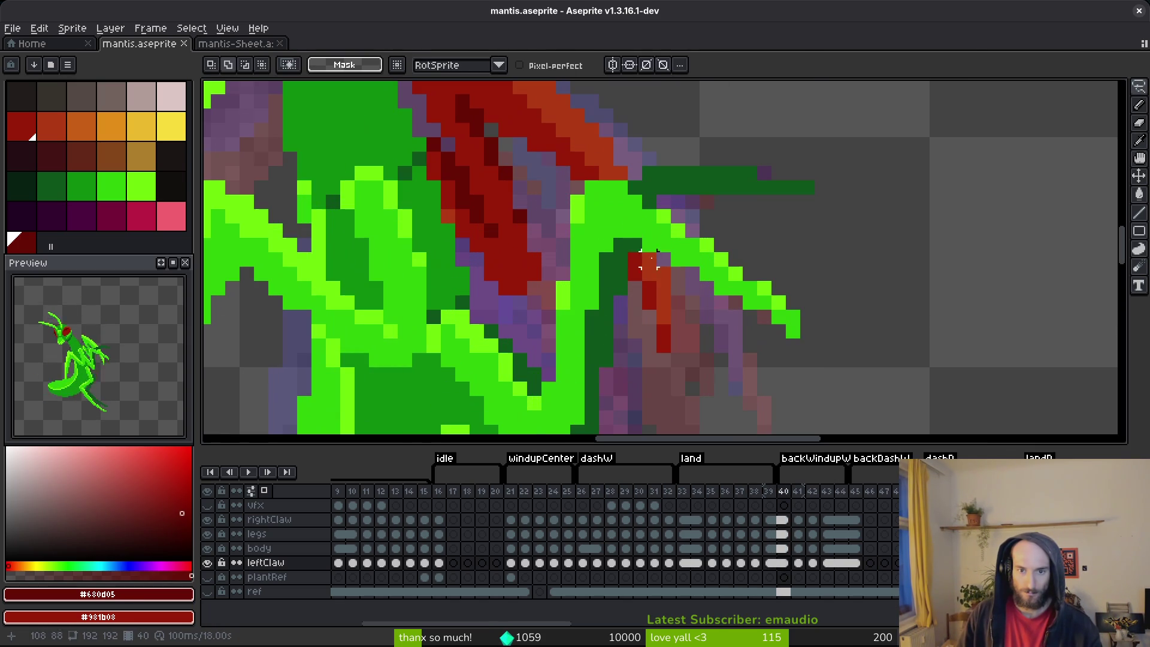
key(Left)
key(Left)
key(Left)
scroll(743, 273, down, 3)
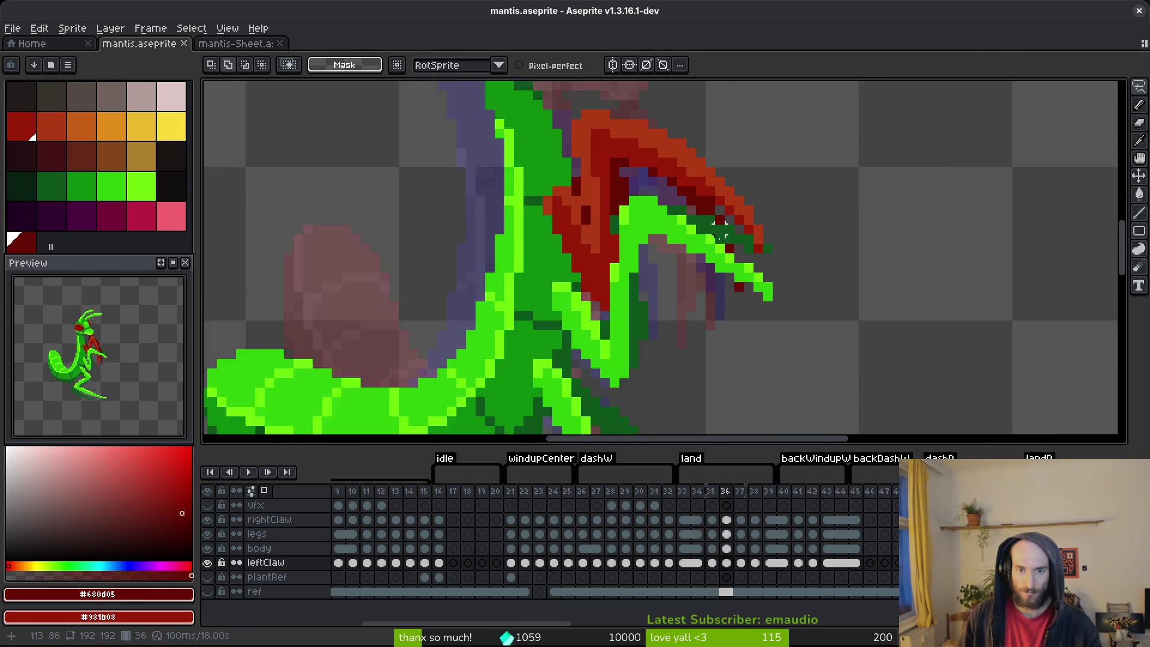
key(Left)
scroll(743, 276, down, 1)
key(Left)
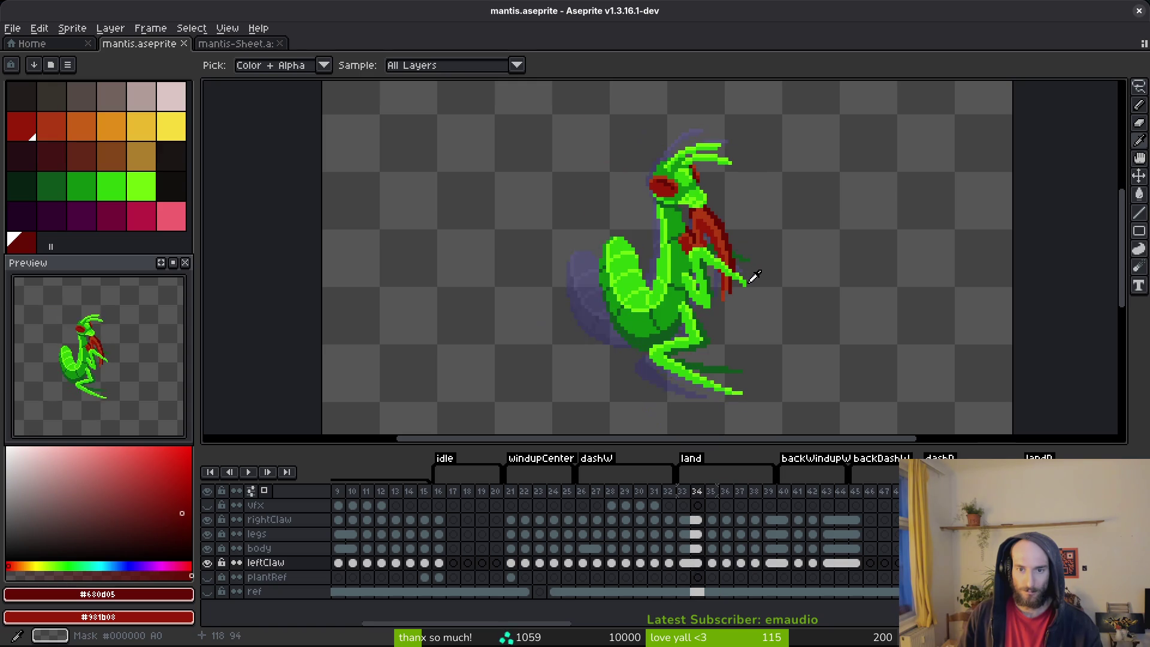
key(Right)
scroll(749, 264, up, 3)
- Select the legs layer cel at frame 36
key(i)
key(m)
scroll(747, 273, right, 1)
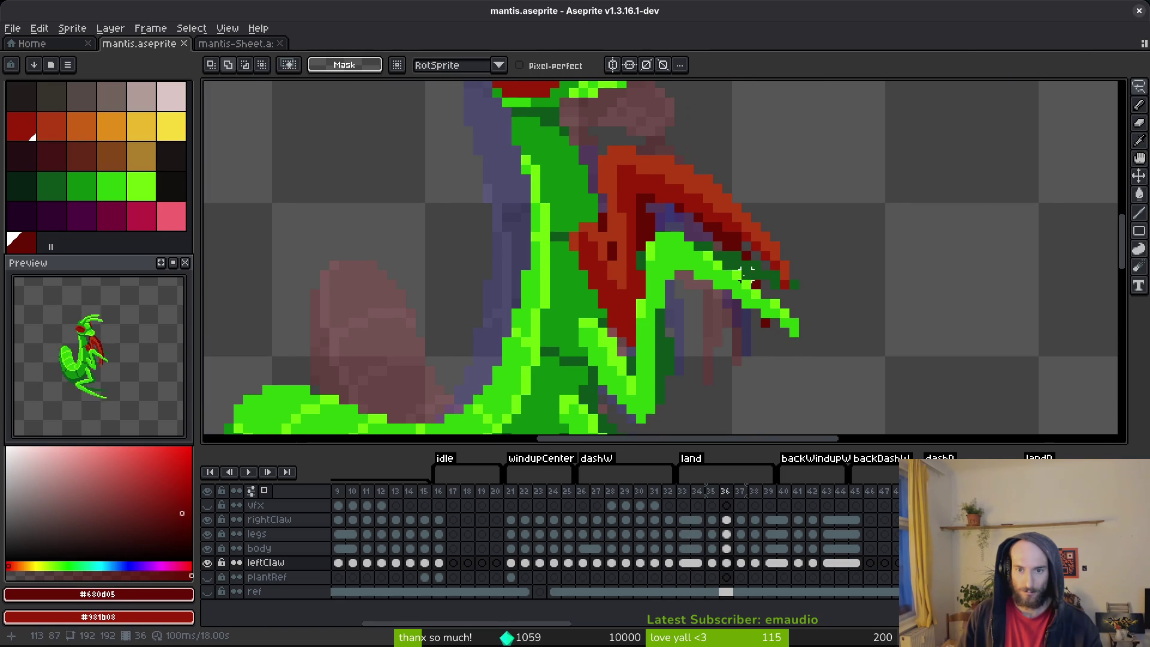
click(726, 533)
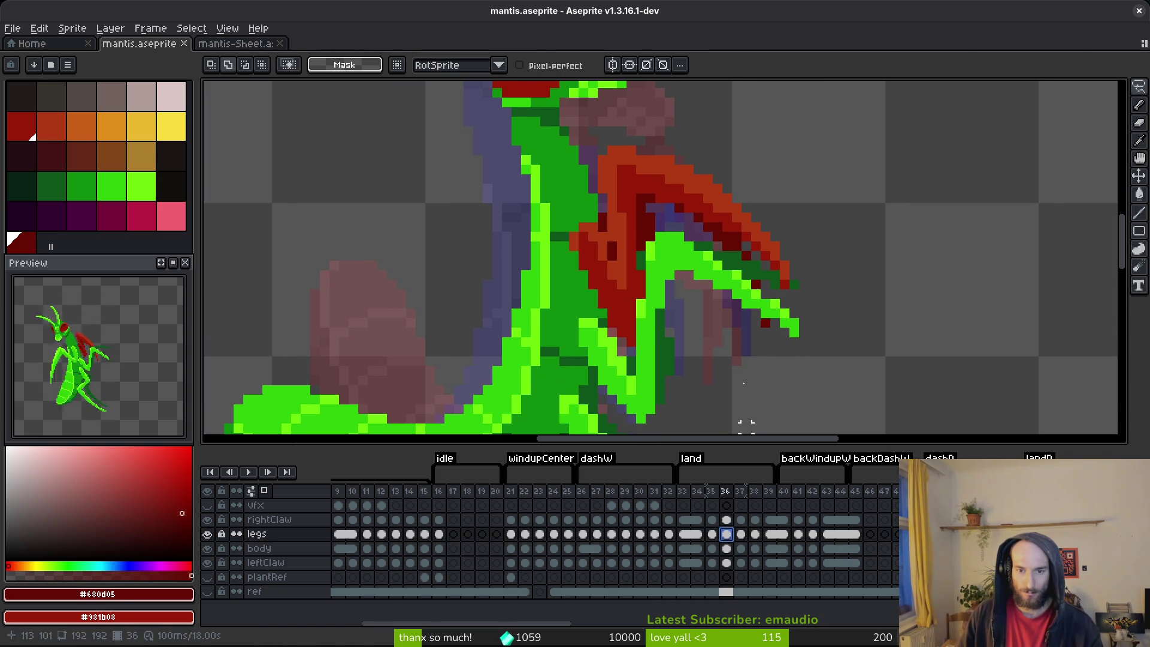
- Erase the dark green leg pixel covering the claw on frame 36
key(e)
scroll(747, 282, up, 1)
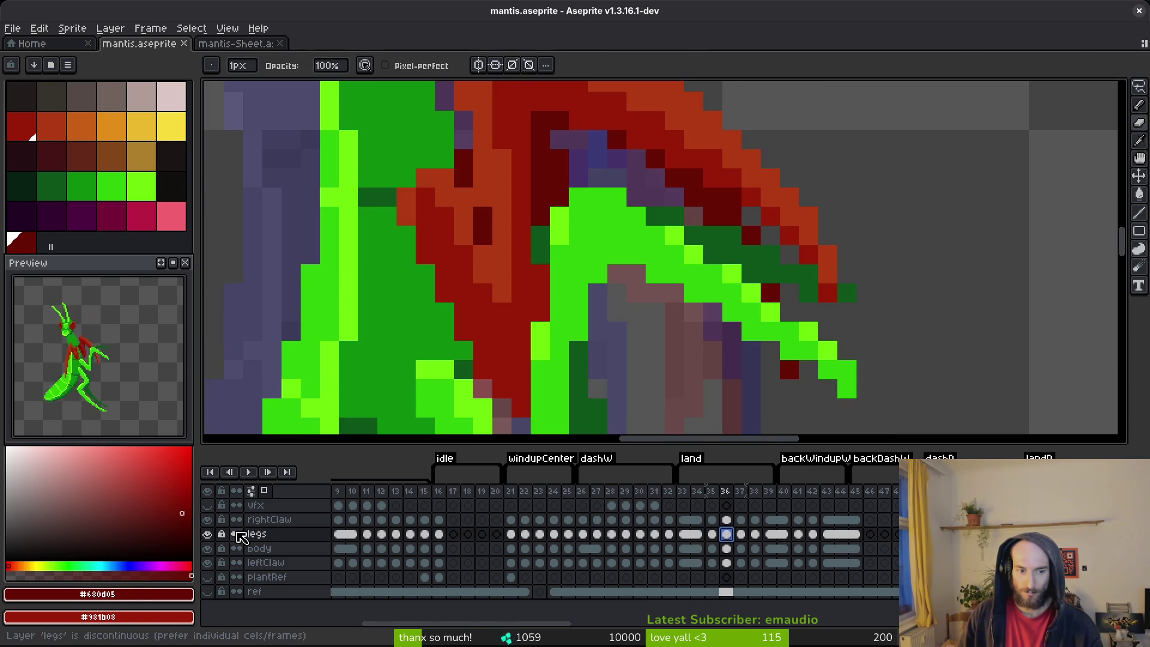
scroll(724, 264, right, 2)
scroll(724, 264, up, 1)
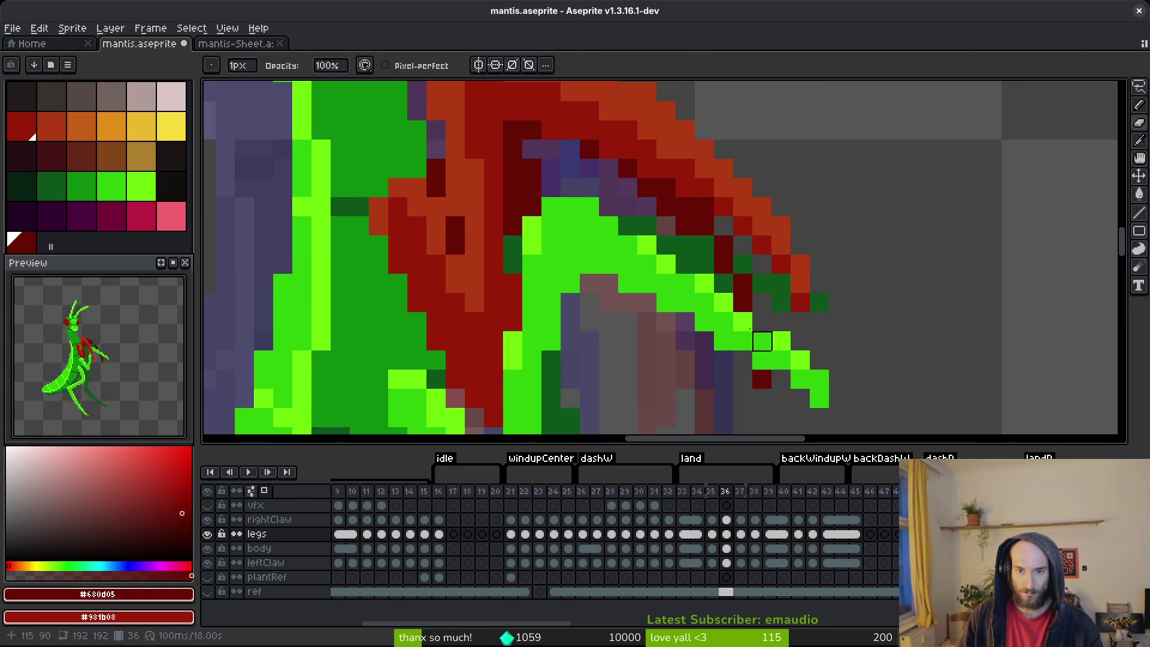
click(723, 283)
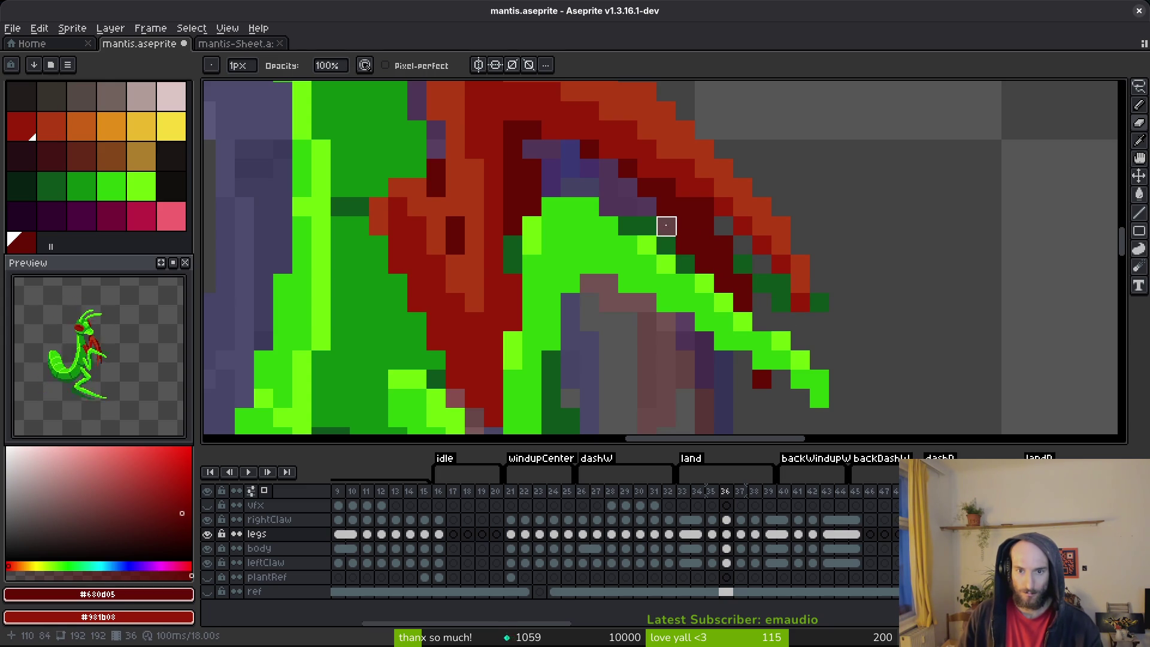
scroll(739, 249, down, 3)
- Save, then erase the green leg pixels over the claw on frame 37, toggling the legs layer to check
key(Right)
key(ctrl+s)
scroll(759, 267, up, 3)
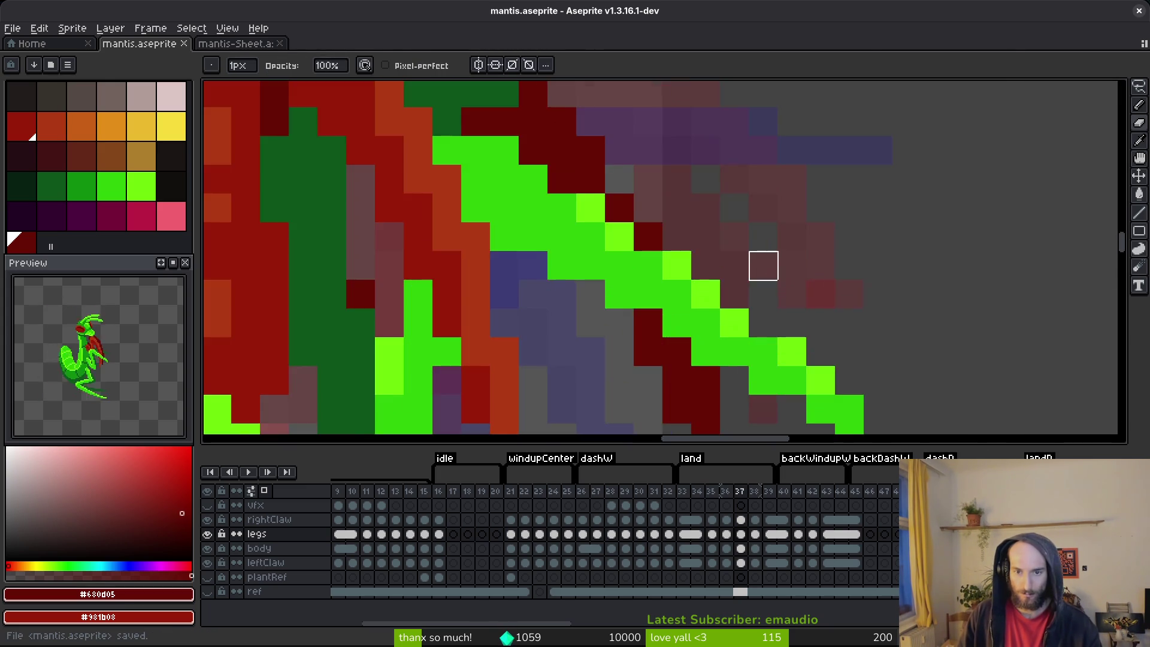
scroll(736, 258, up, 2)
mouse_move(726, 244)
mouse_down()
mouse_move(713, 285)
mouse_move(649, 282)
mouse_move(652, 321)
mouse_move(613, 282)
mouse_up()
scroll(804, 315, down, 4)
scroll(804, 315, down, 2)
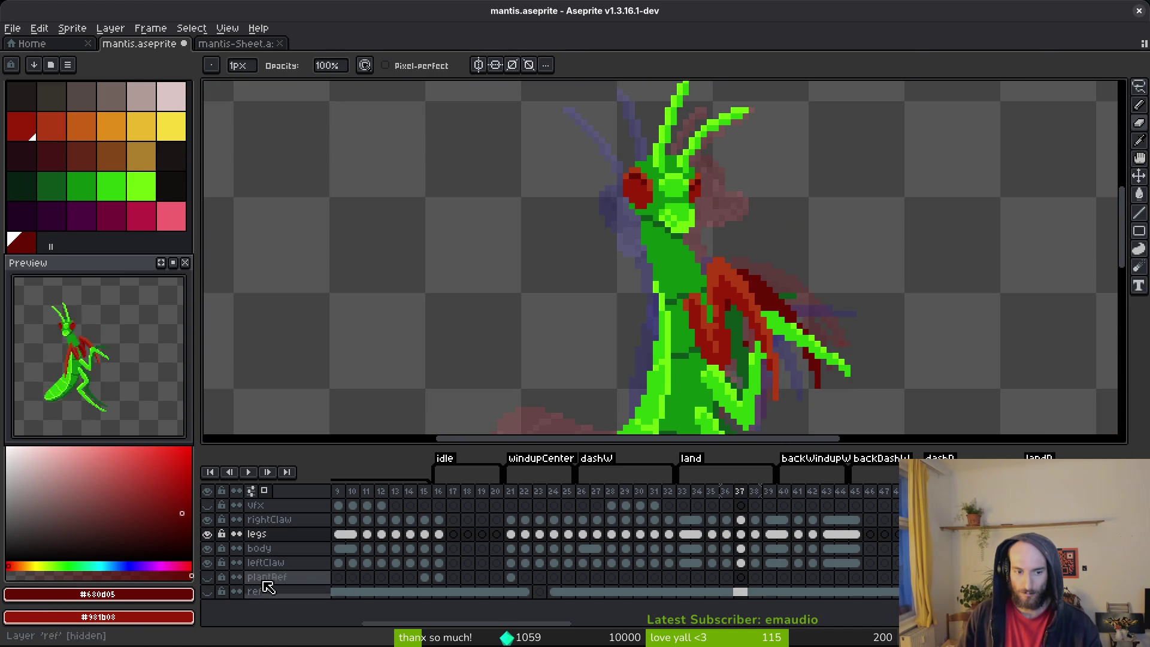
click(207, 535)
click(207, 535)
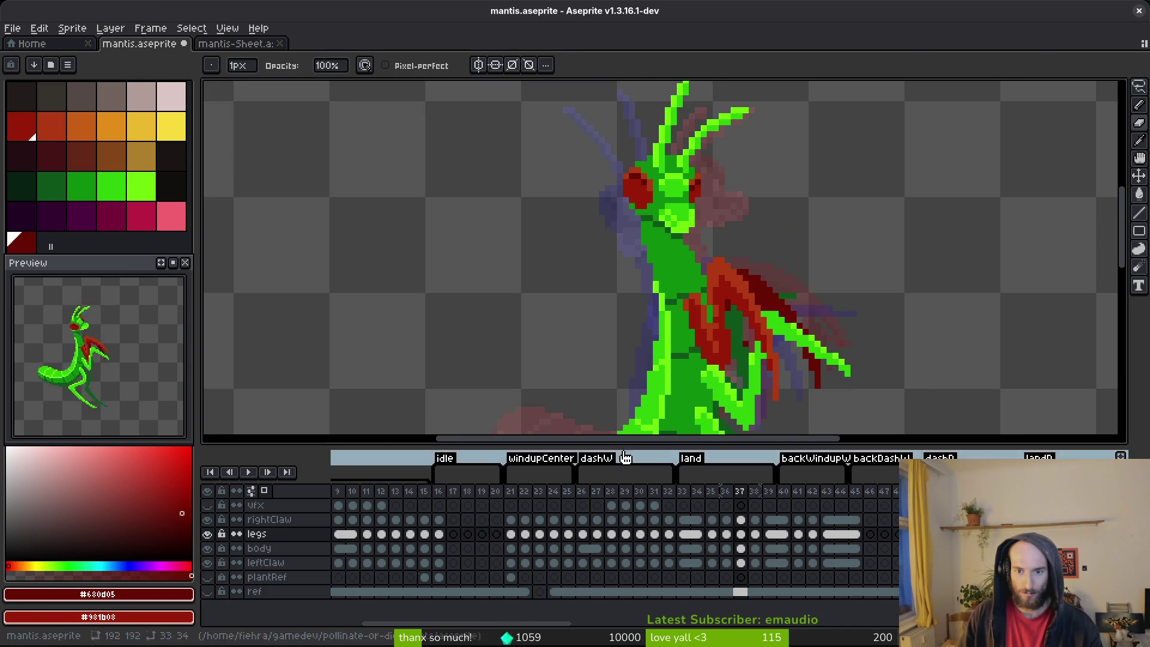
- Paint the dark green claw pixels red on frame 38
scroll(751, 226, up, 3)
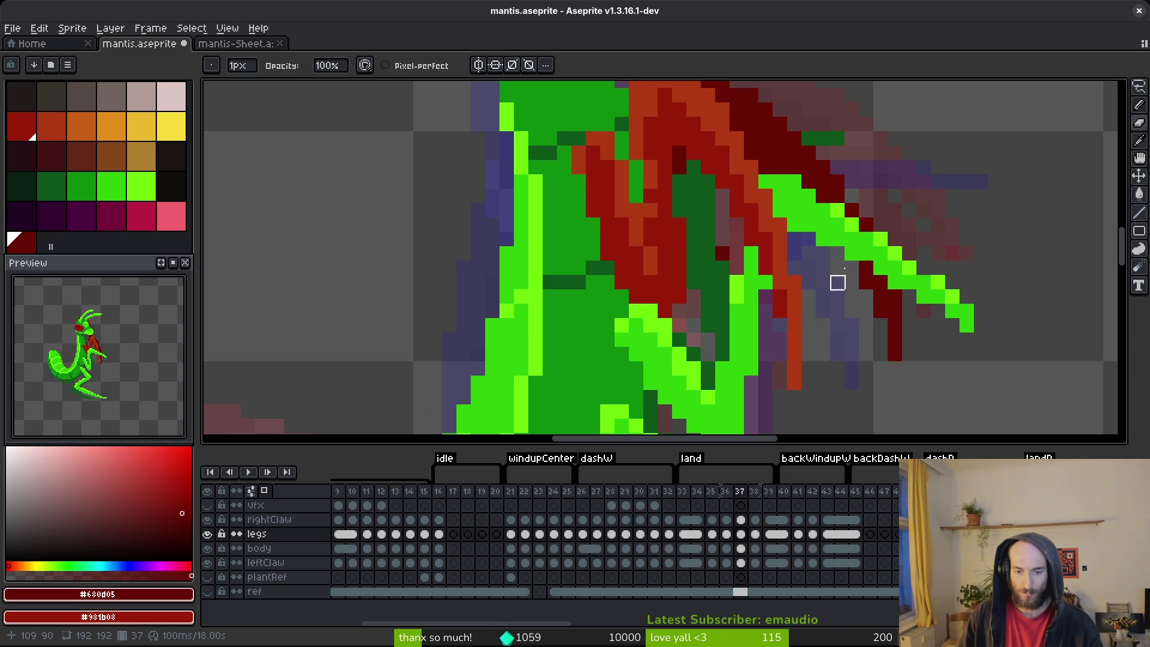
key(Right)
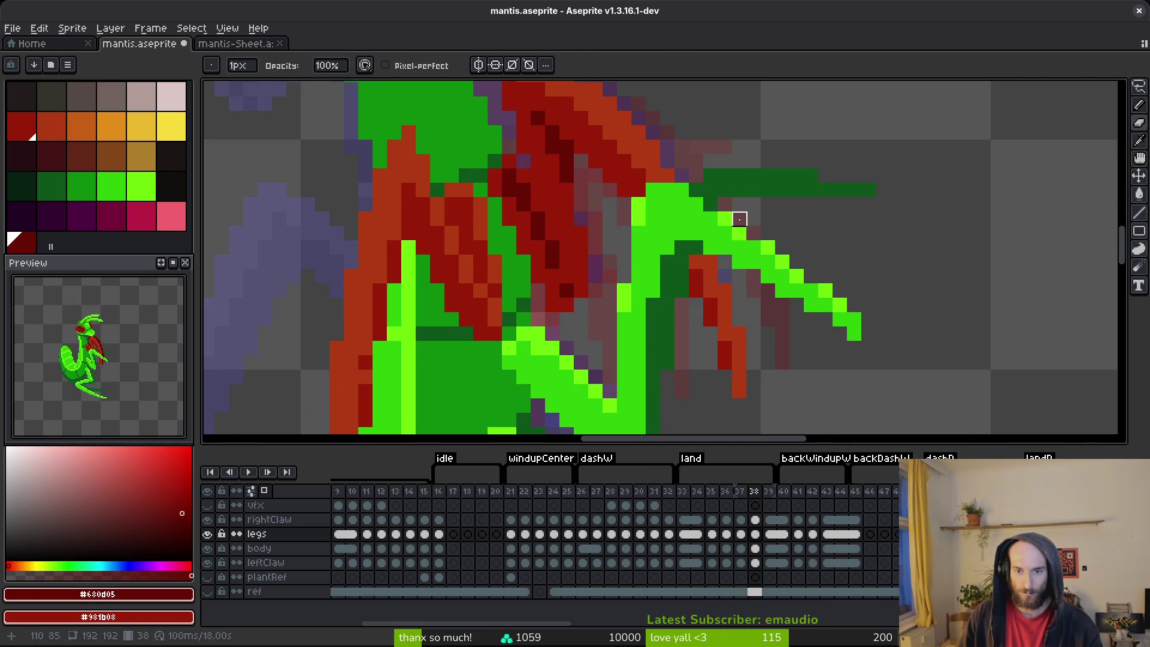
drag(696, 262, 681, 262)
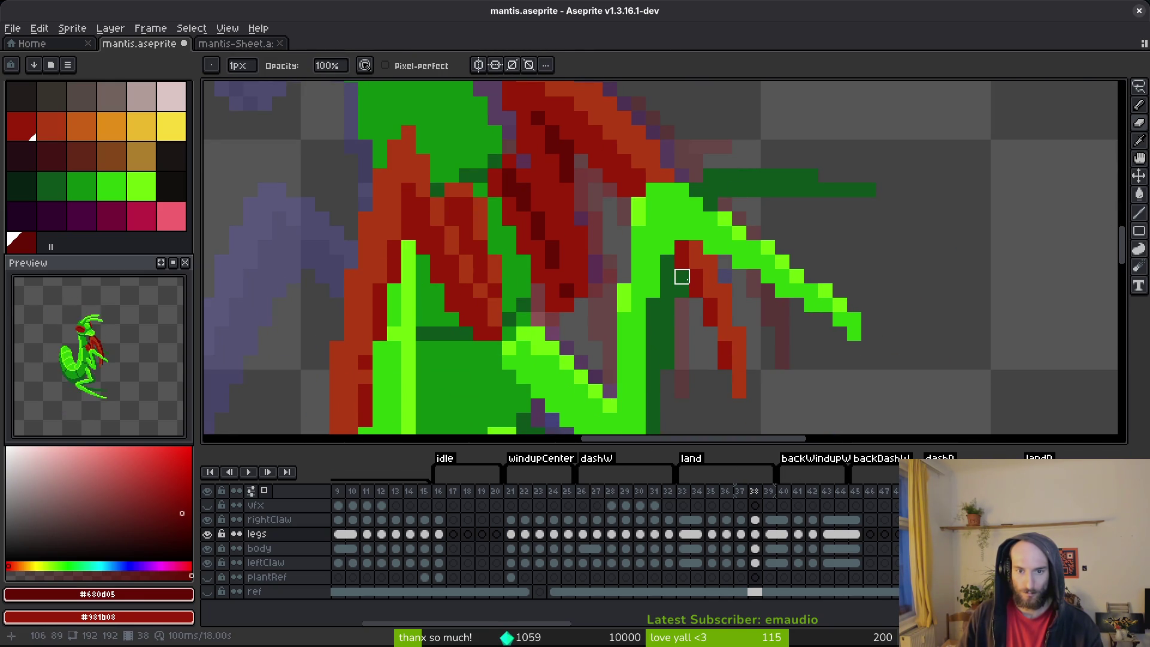
scroll(739, 291, down, 3)
- Move ahead to frame 41 and pick the bright green from the canvas
key(Right)
scroll(670, 243, up, 3)
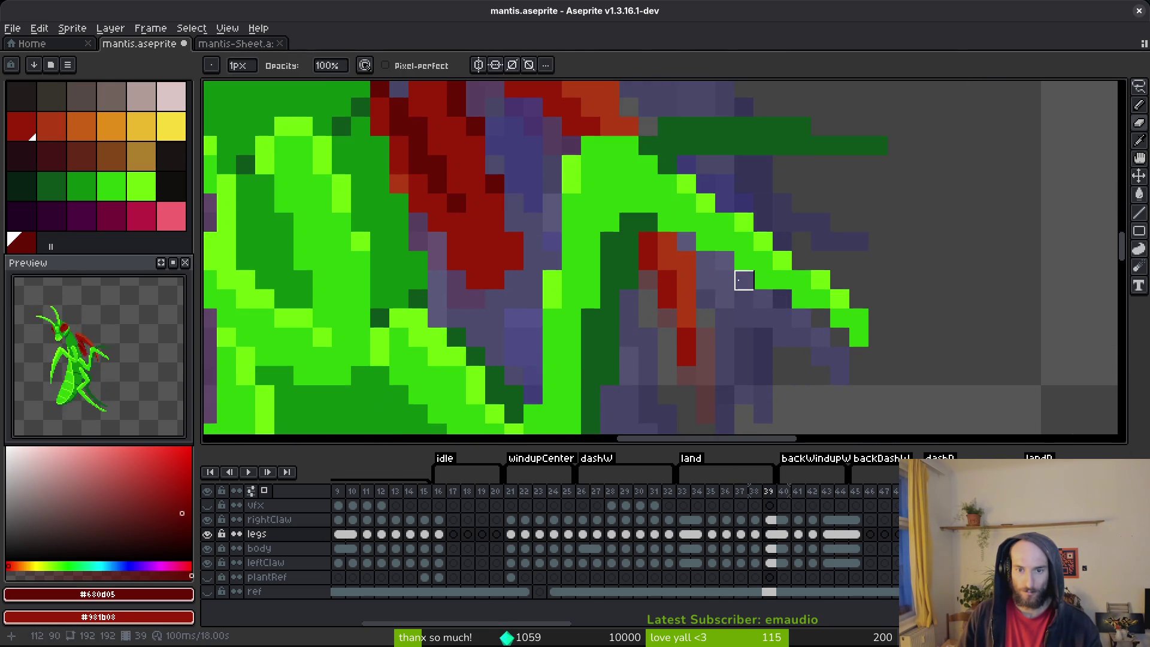
scroll(677, 239, down, 1)
scroll(658, 181, up, 1)
scroll(716, 220, down, 3)
key(Right)
key(Right)
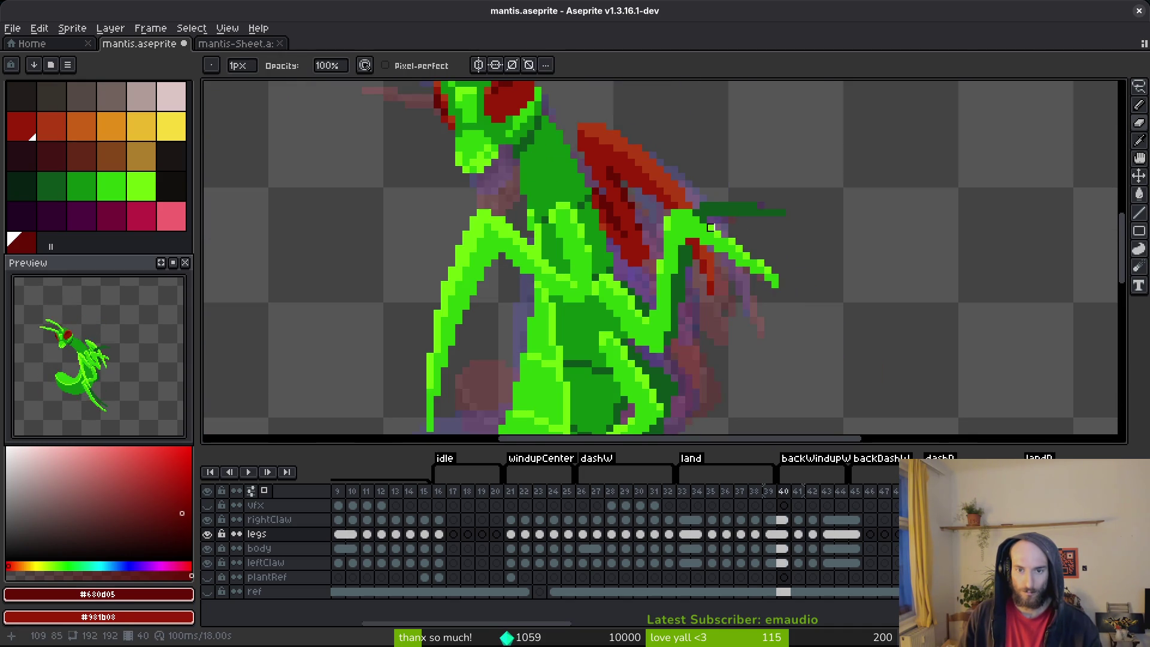
scroll(709, 231, up, 3)
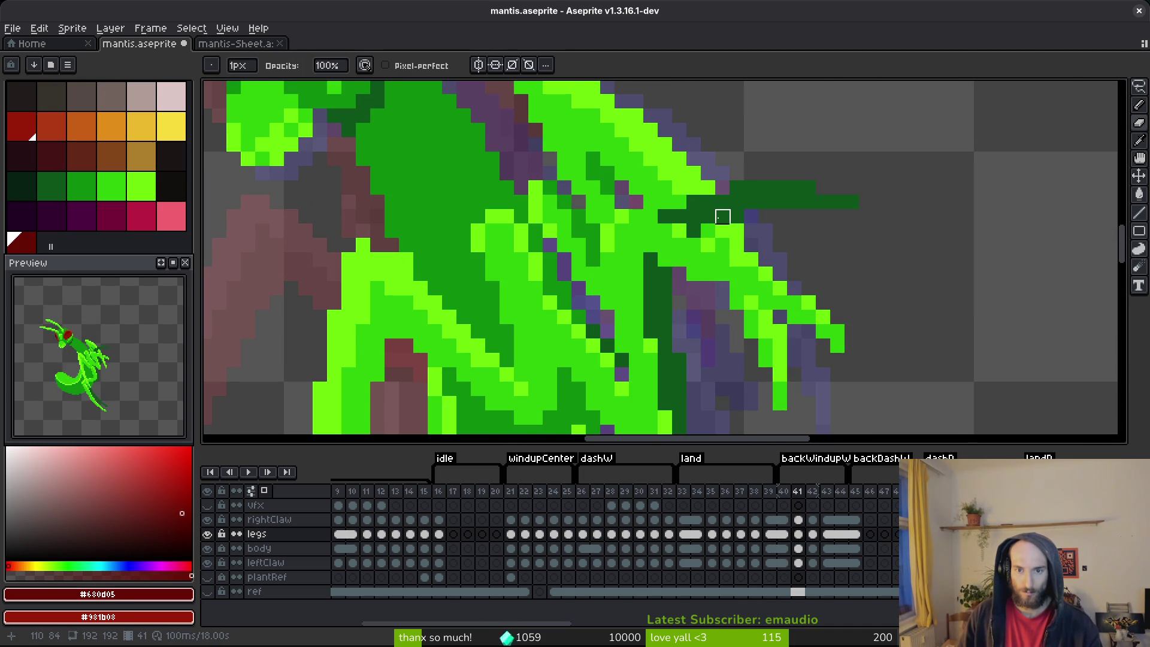
scroll(679, 273, down, 2)
key(i)
click(689, 251)
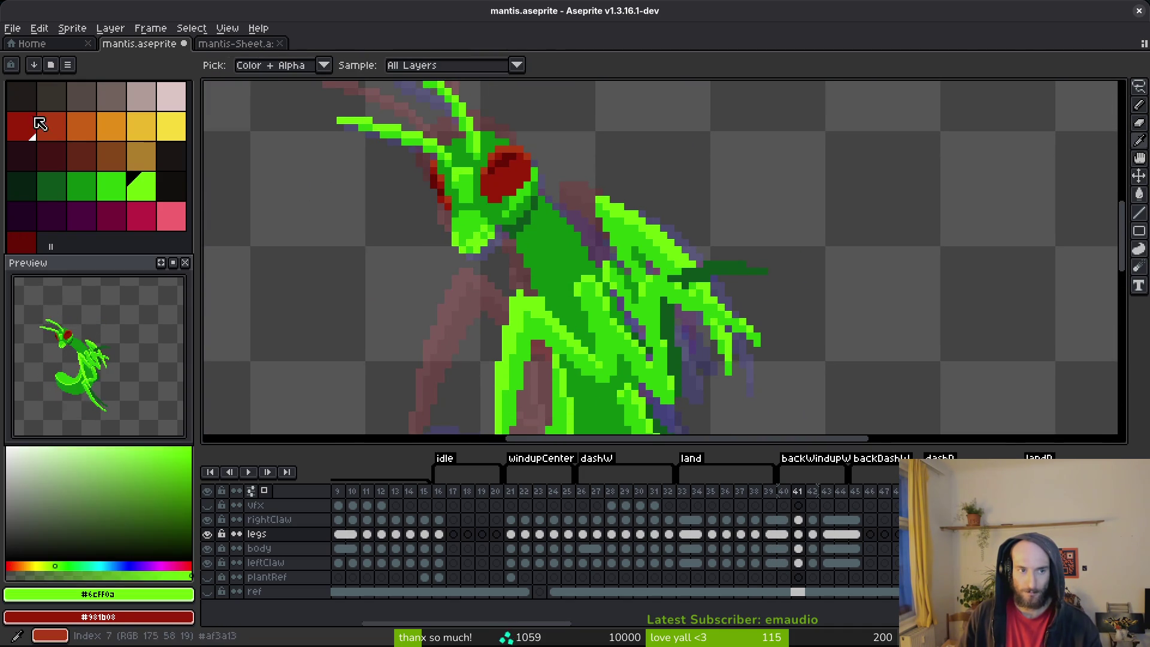
- Try replacing green with red on the legs layer, then undo it
right_click(61, 139)
key(shift+r)
key(Return)
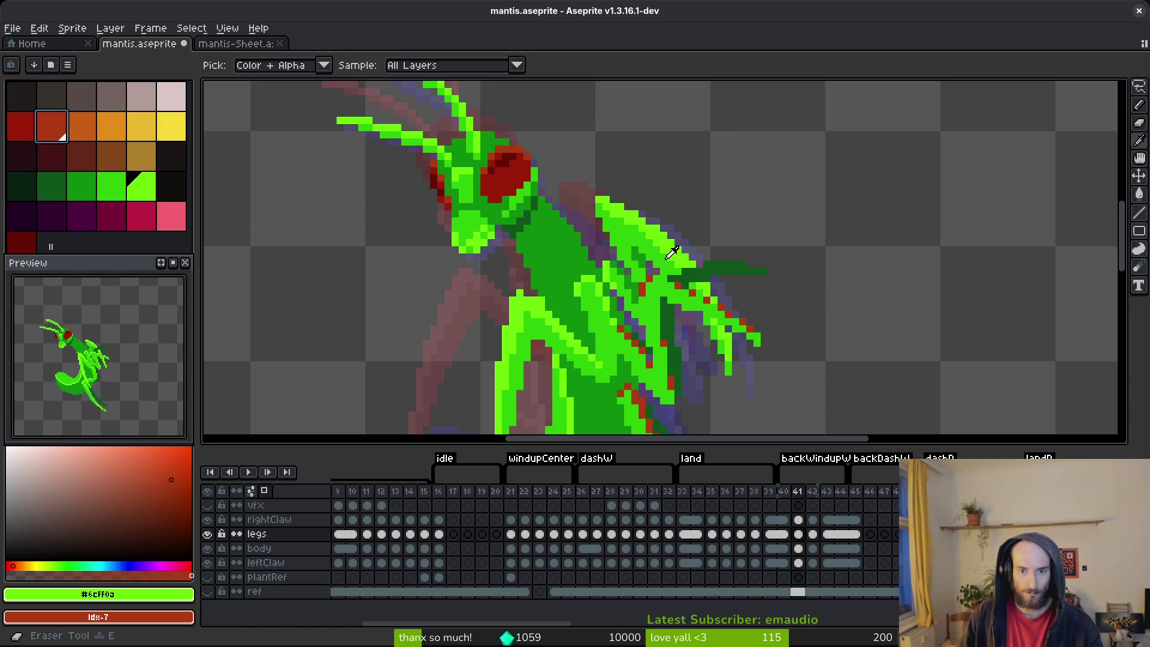
key(b)
key(ctrl+z)
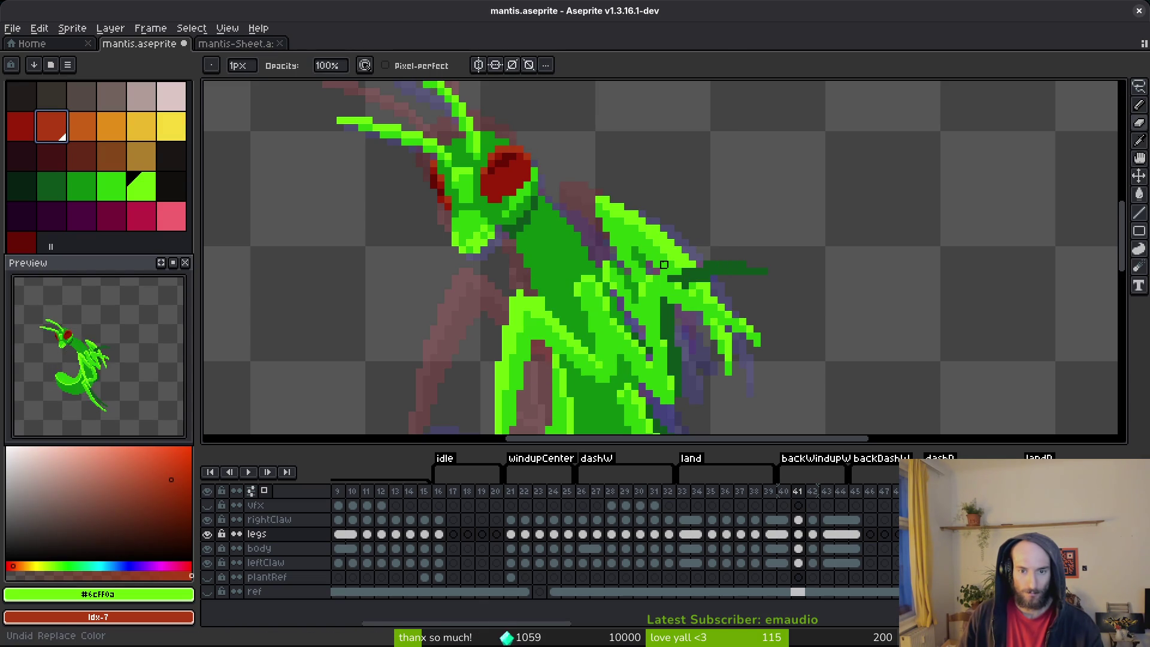
- On the leftClaw cel at frame 41, replace the bright green edge with red
scroll(699, 271, up, 1)
scroll(689, 271, up, 2)
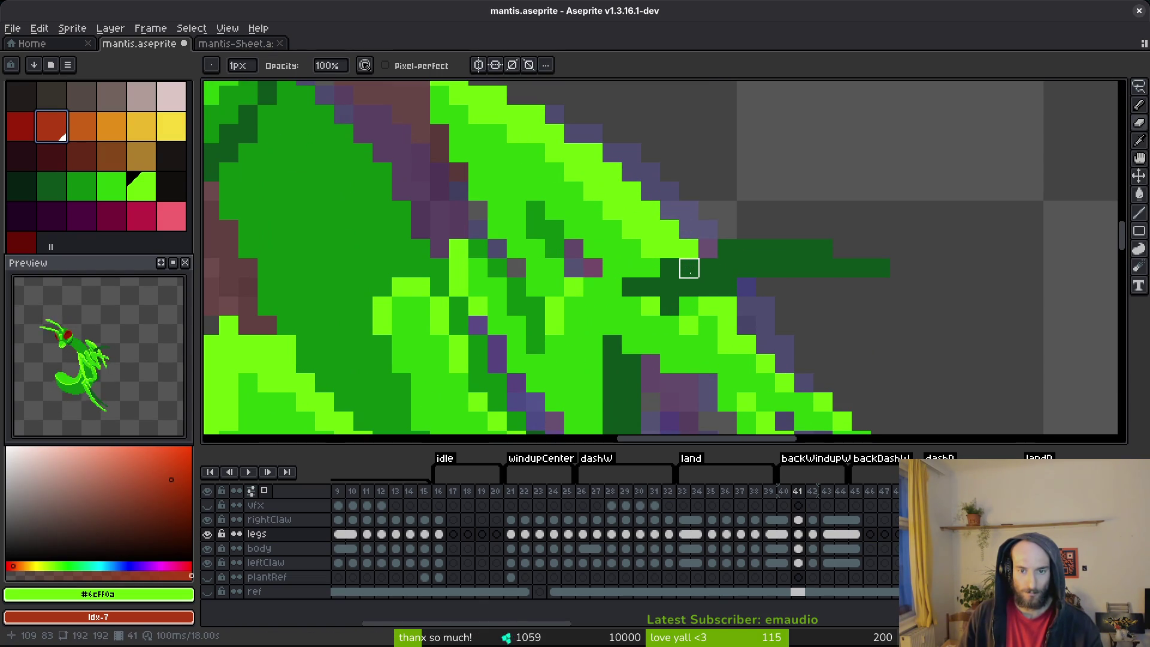
click(799, 563)
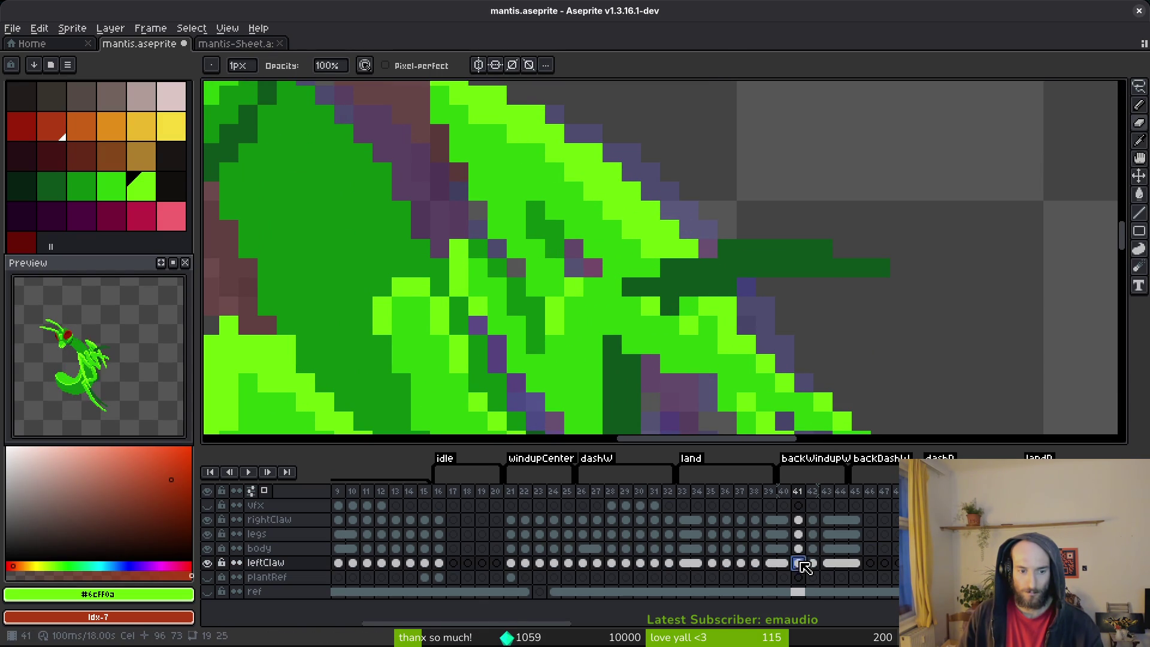
key(shift+r)
click(713, 149)
- Replace the claw's mid green and darkest green with dark and deepest red
key(i)
click(621, 236)
right_click(37, 130)
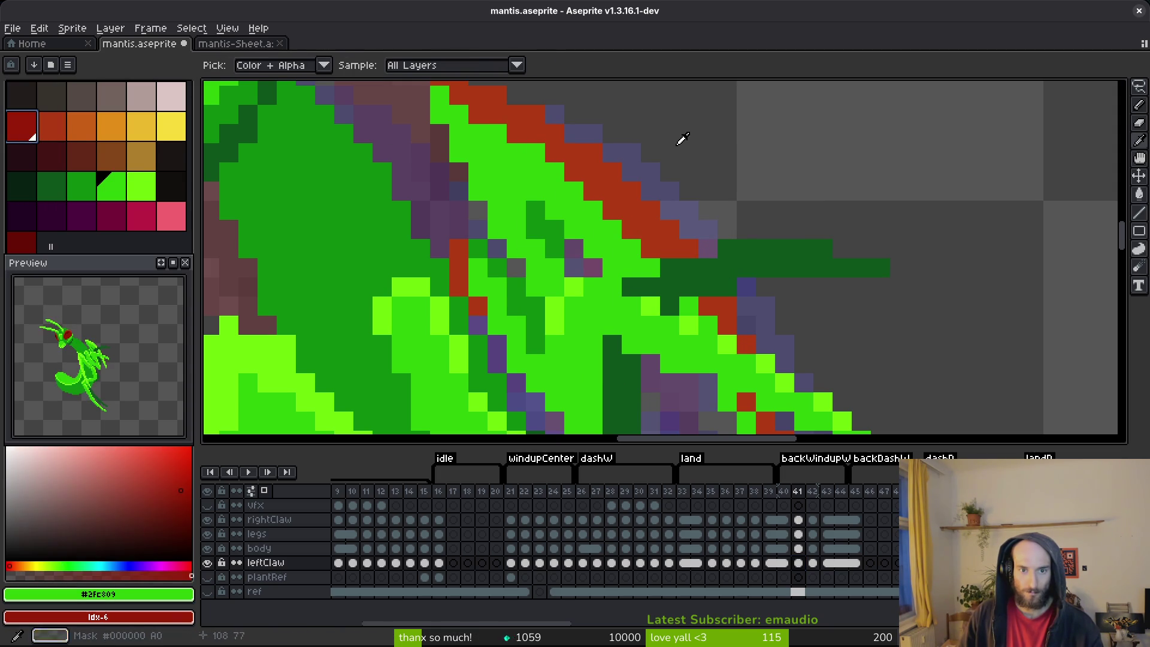
key(shift+r)
click(700, 150)
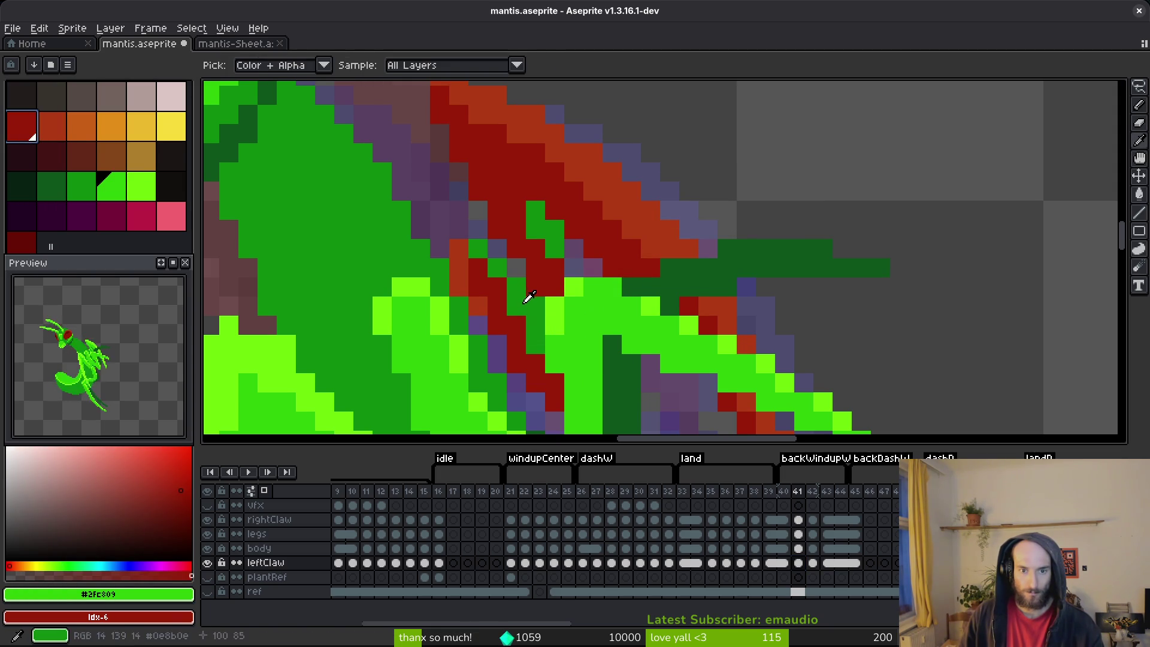
click(82, 186)
right_click(37, 245)
key(e)
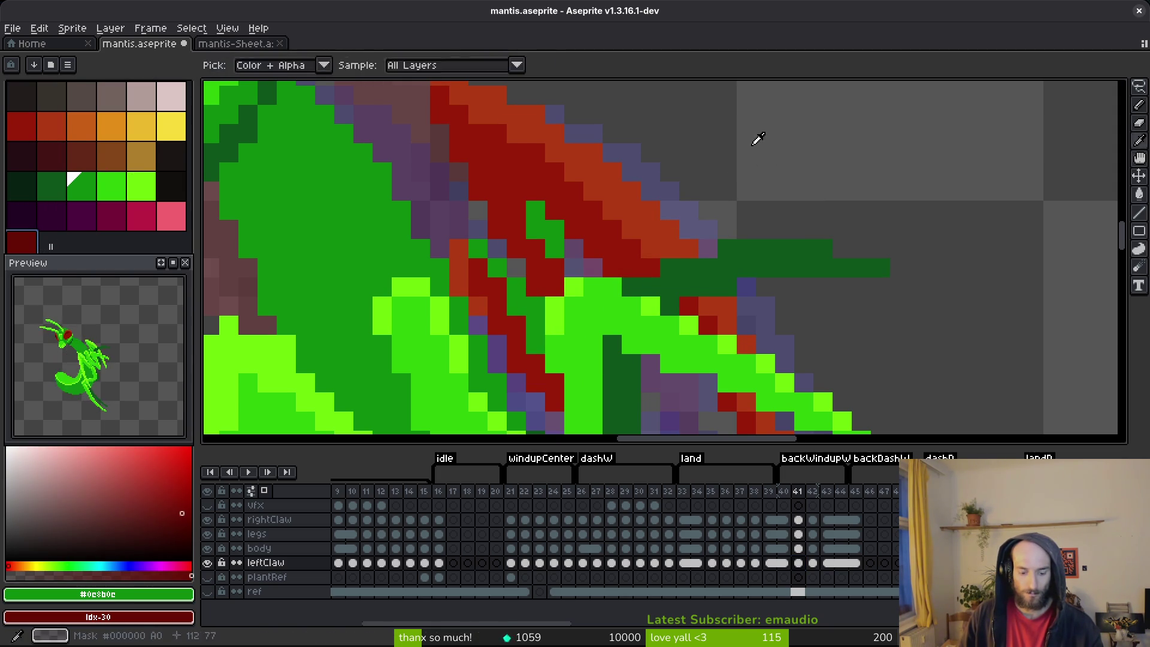
key(shift+r)
click(707, 150)
- Save the mantis file, then return to the legs layer at frame 41 and save again
key(ctrl+s)
drag(689, 287, 640, 232)
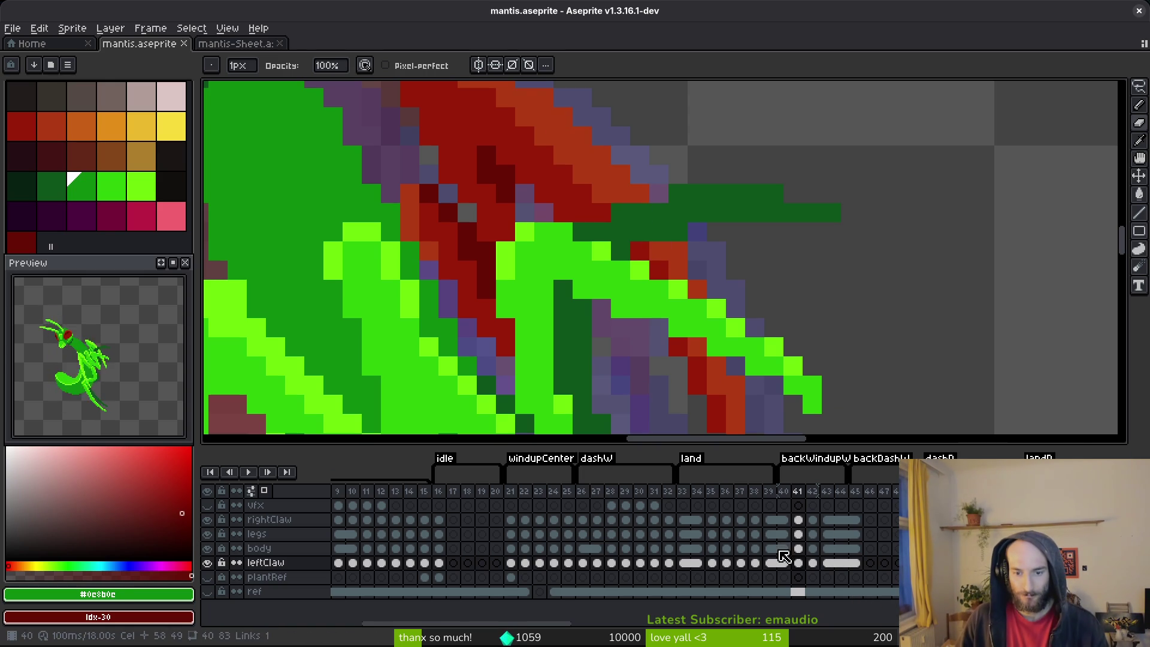
click(799, 534)
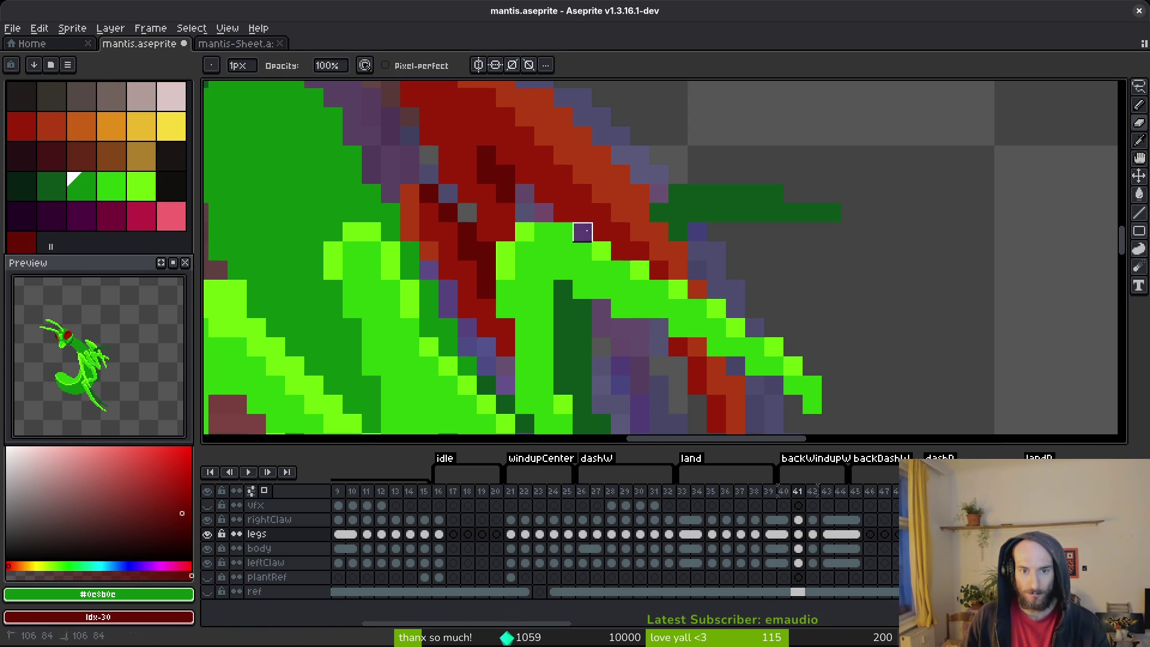
key(ctrl+s)
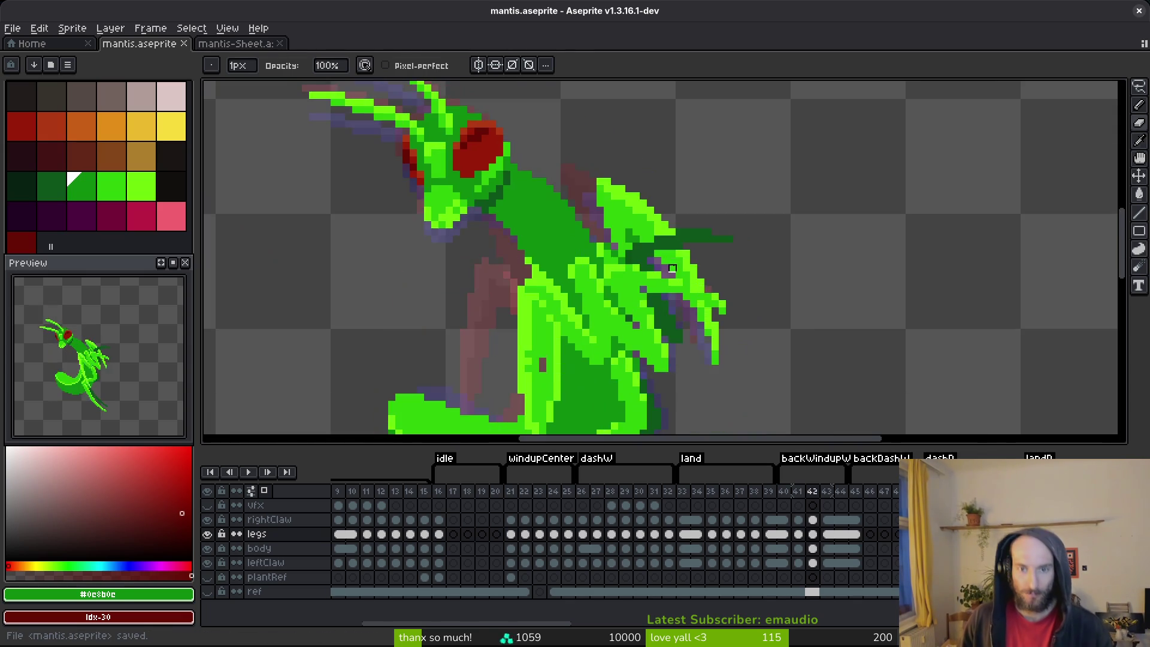
- On frame 42, brighten the dark green leg pixels to mid green and save
key(period)
click(597, 215)
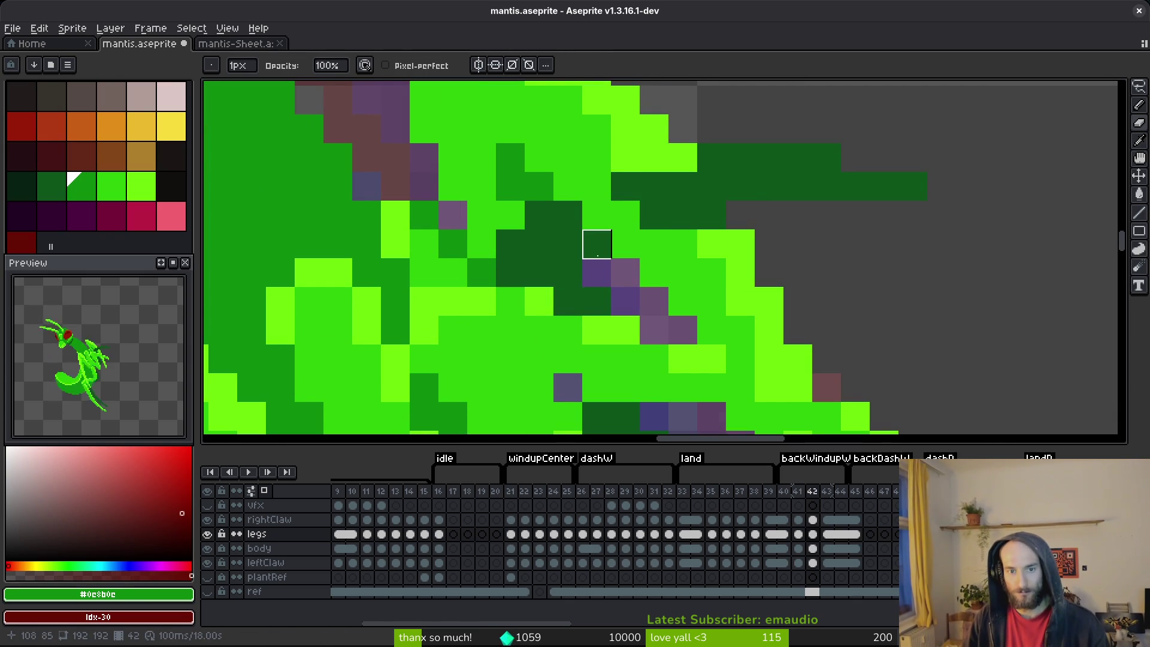
mouse_move(680, 213)
mouse_down()
mouse_move(681, 244)
mouse_move(655, 244)
mouse_move(625, 187)
mouse_up()
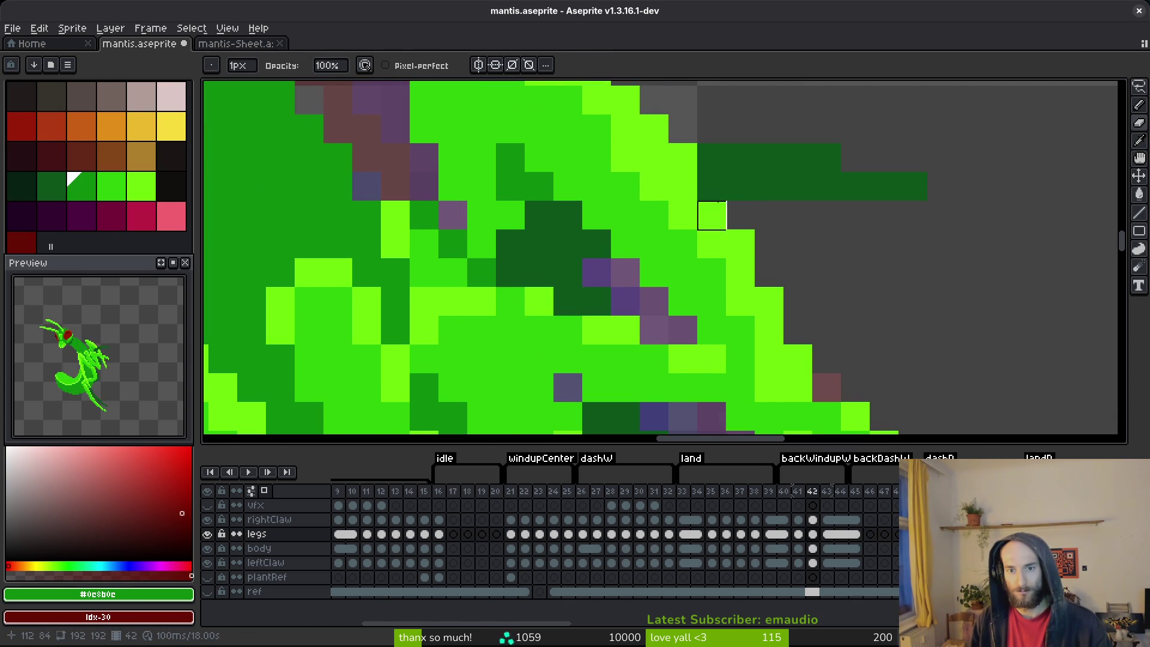
key(ctrl+s)
scroll(763, 249, down, 3)
- On frame 43, repaint the dark leg pixels in lighter green and save the mantis file
key(period)
scroll(719, 240, up, 3)
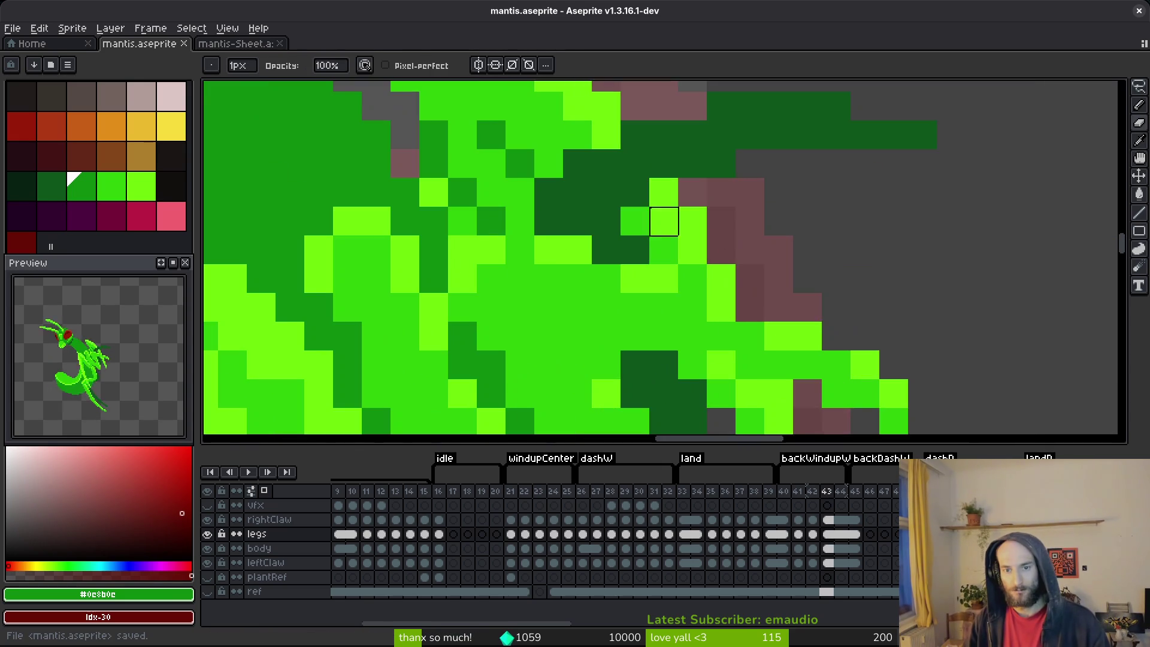
drag(652, 211, 652, 240)
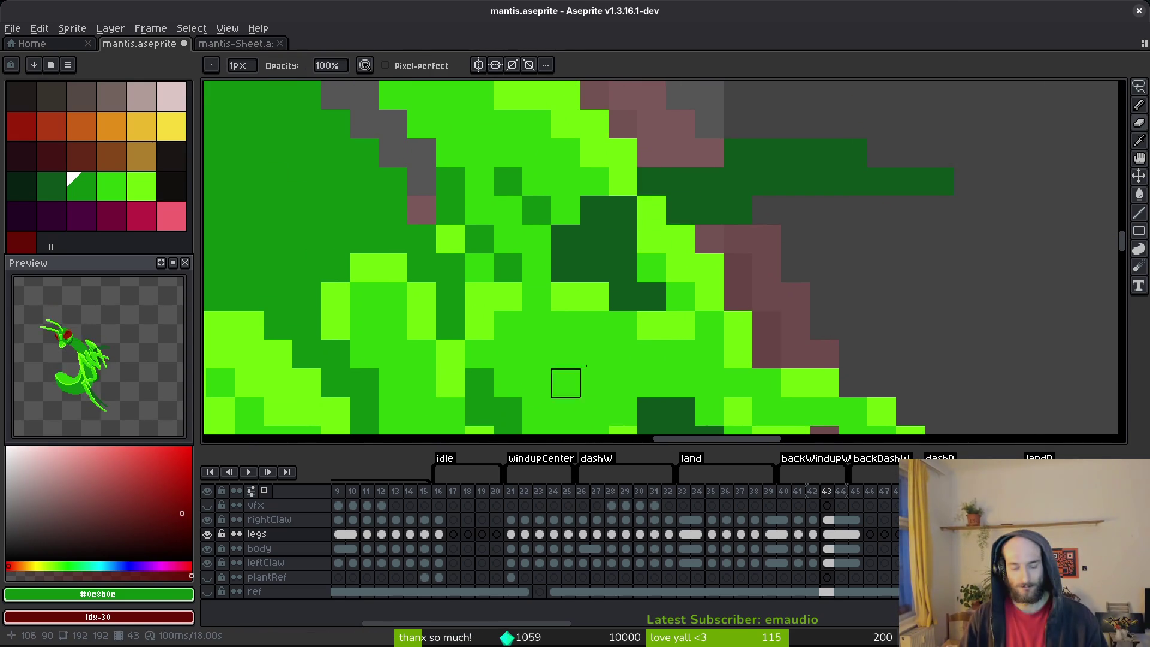
click(652, 181)
mouse_move(623, 210)
mouse_down()
mouse_move(594, 239)
mouse_move(652, 297)
mouse_move(623, 268)
mouse_move(622, 239)
mouse_up()
scroll(636, 284, down, 5)
scroll(636, 284, up, 3)
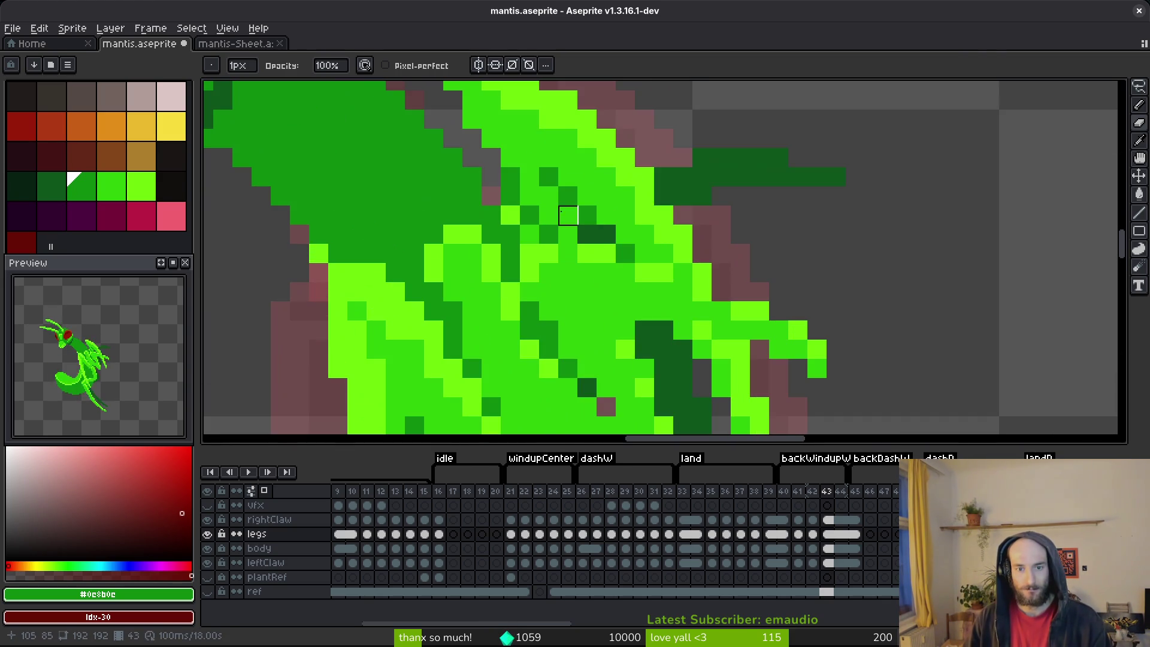
scroll(625, 292, down, 3)
key(ctrl+s)
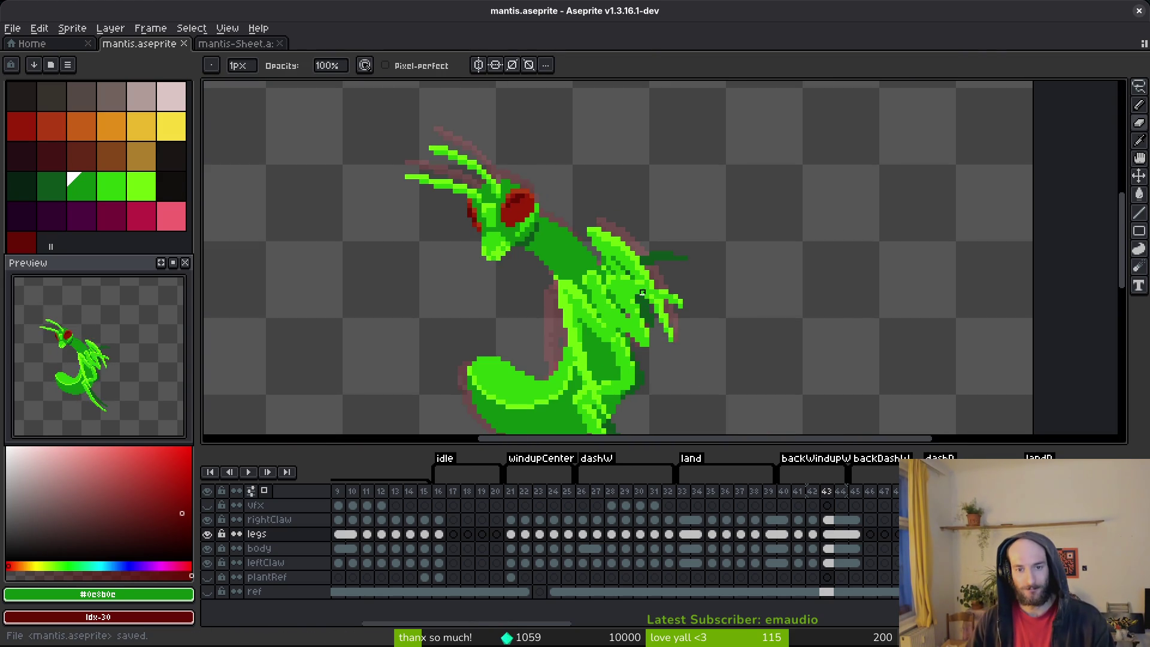
scroll(652, 316, up, 3)
key(ctrl+s)
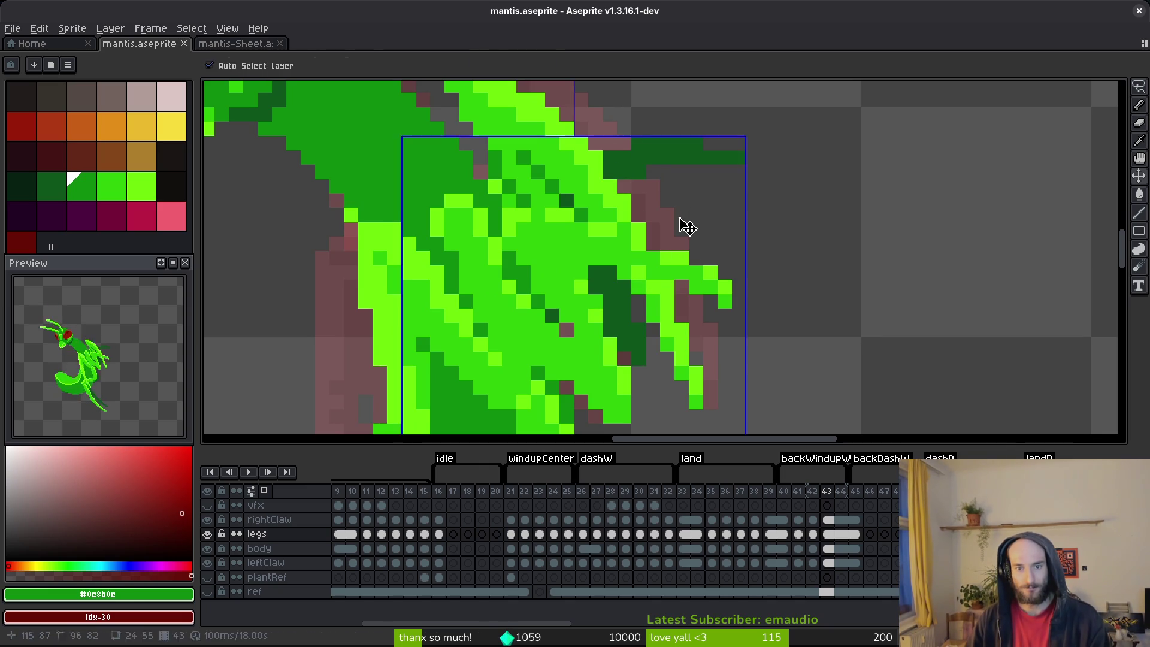
- Flip back and forth between frames 36 and 46 to compare the poses
scroll(696, 185, down, 2)
key(Right)
key(Right)
key(Right)
key(Left)
key(Left)
key(Left)
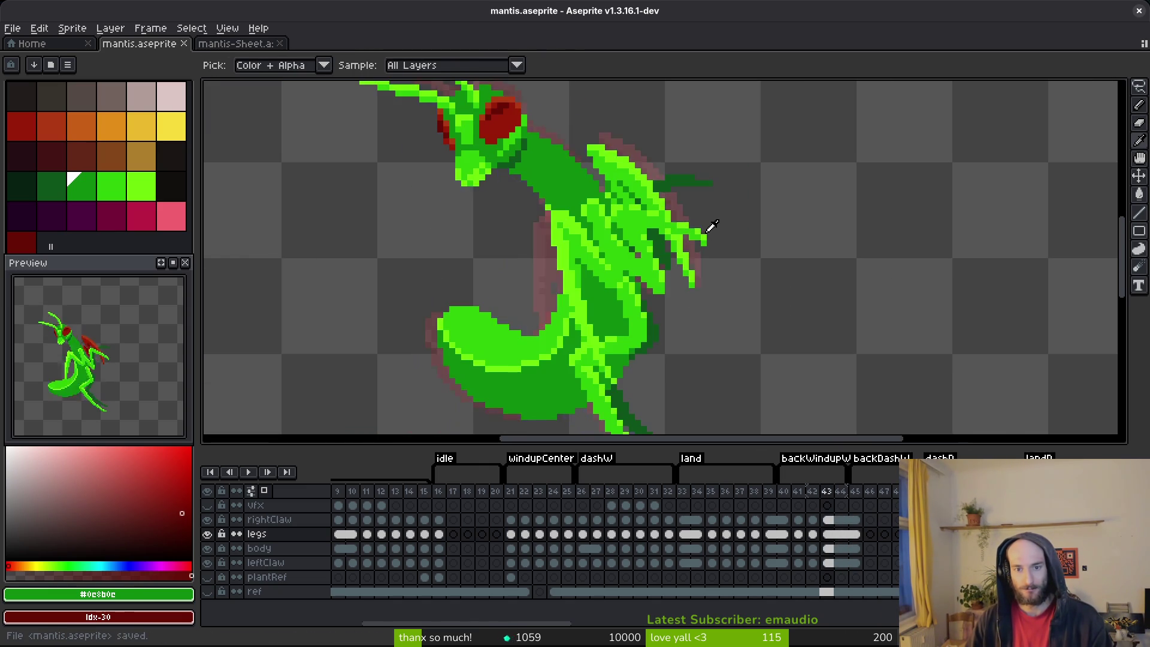
key(Left)
key(Left)
key(Right)
key(Right)
key(Left)
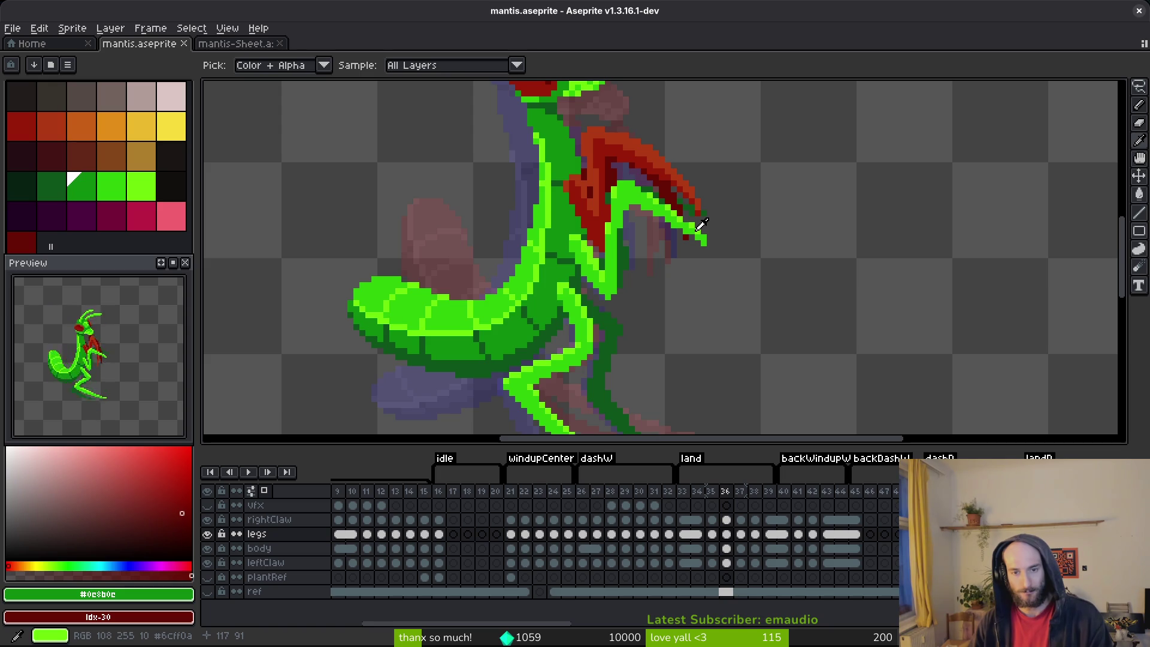
key(Right)
key(Right)
key(Right)
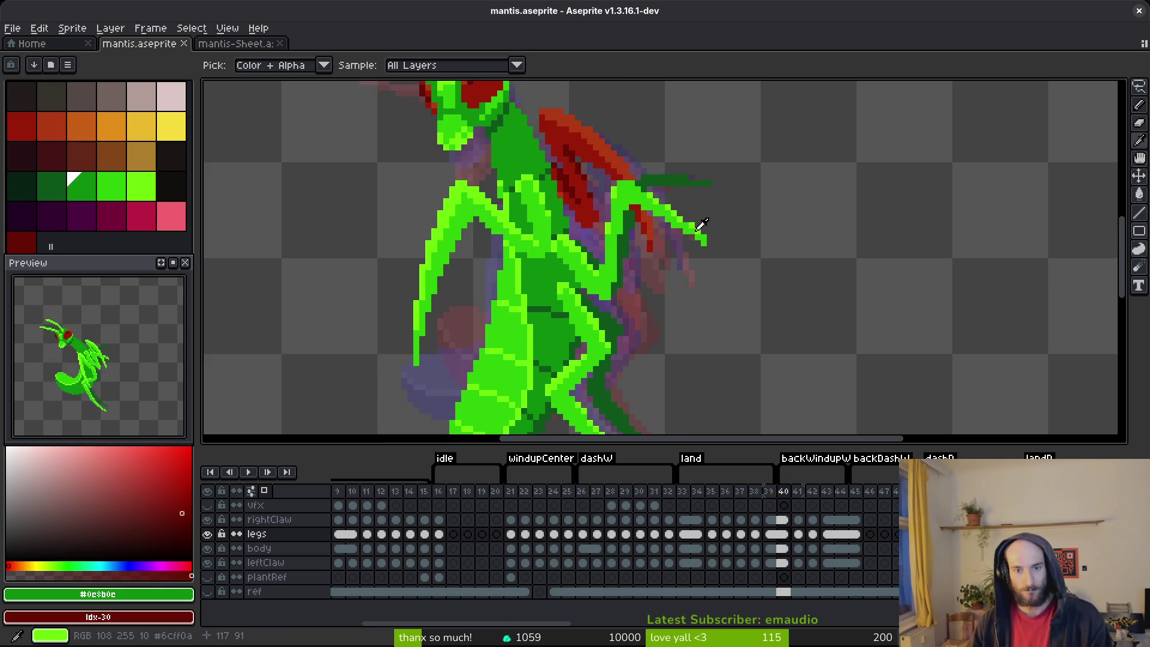
- With the Pencil active, go to the legs layer at frame 40, then frame 41
key(b)
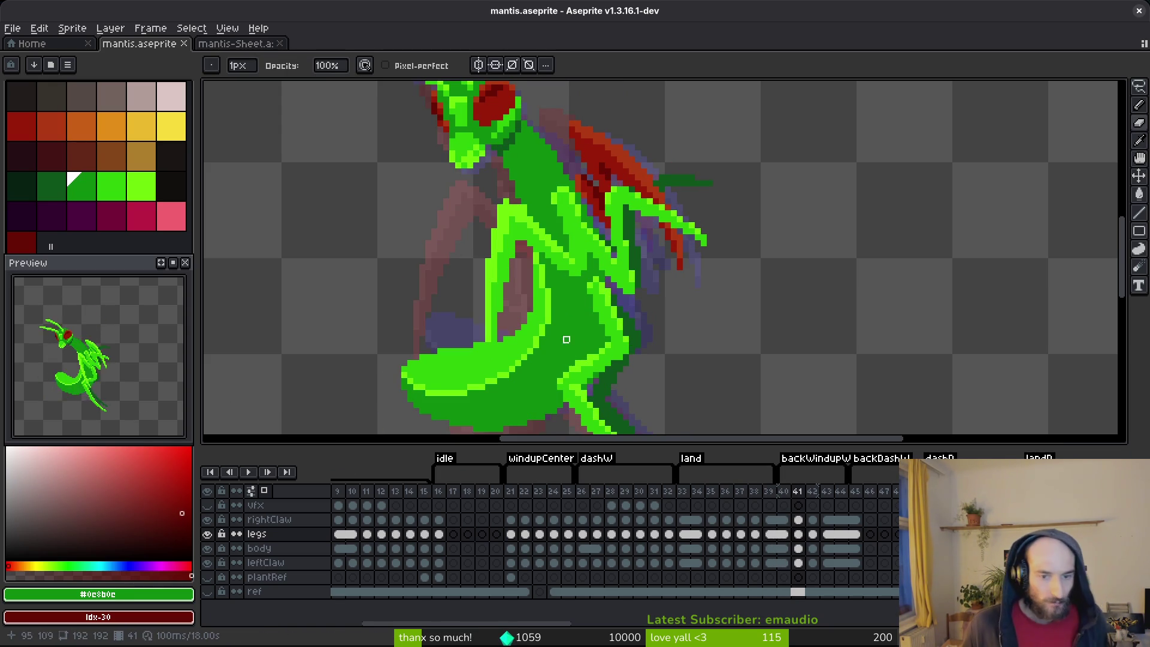
scroll(579, 343, up, 1)
click(779, 546)
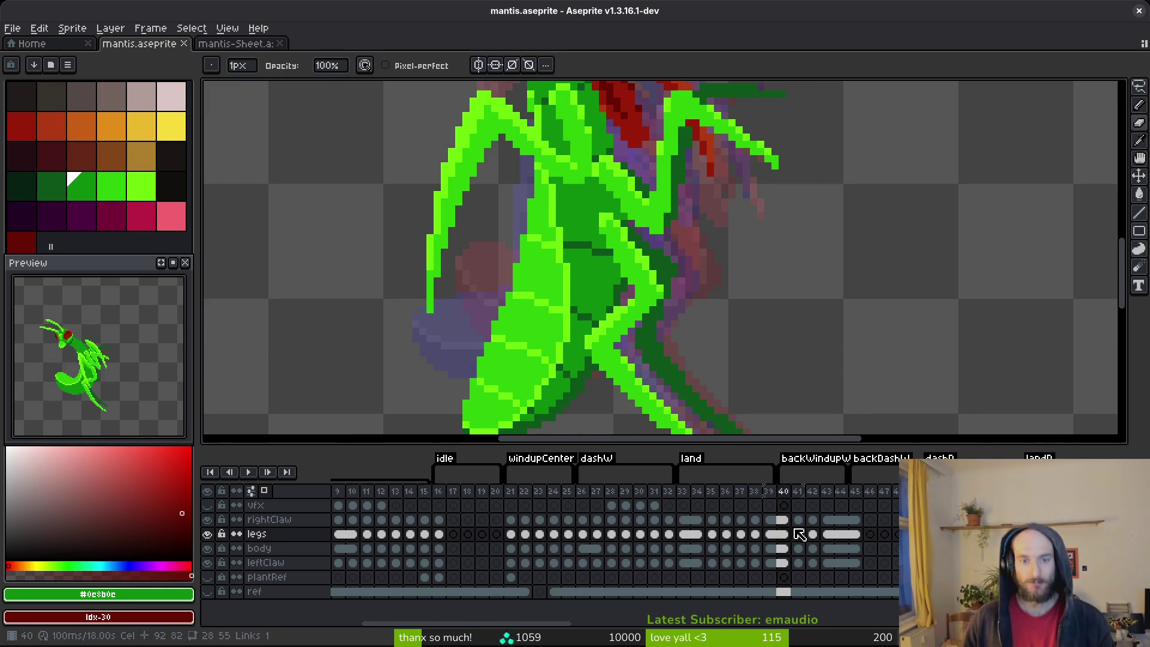
click(799, 536)
- Select the body cel at frame 41, pick light green #6cff0a and unlock the rightClaw layer
click(805, 549)
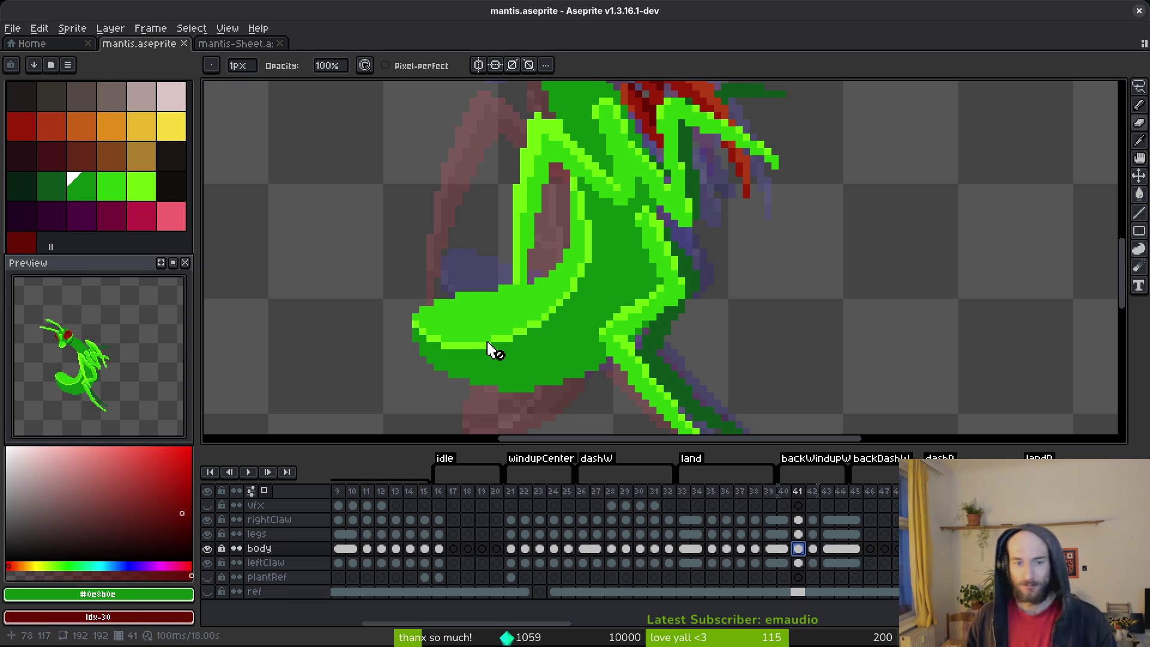
alt+click(510, 335)
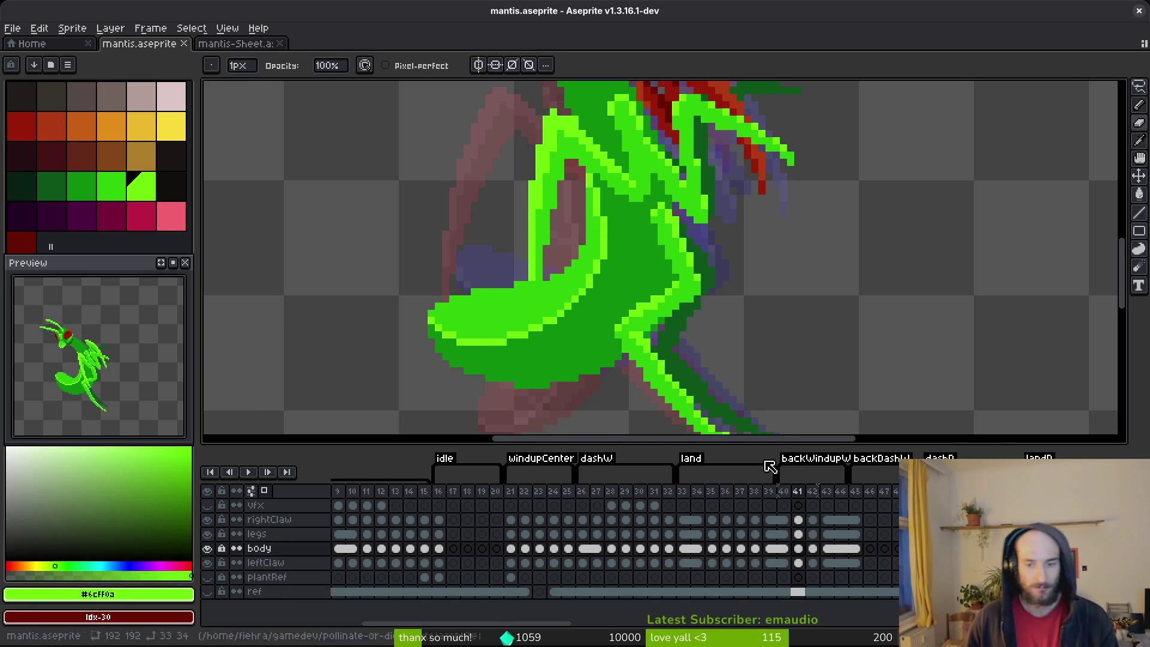
click(222, 538)
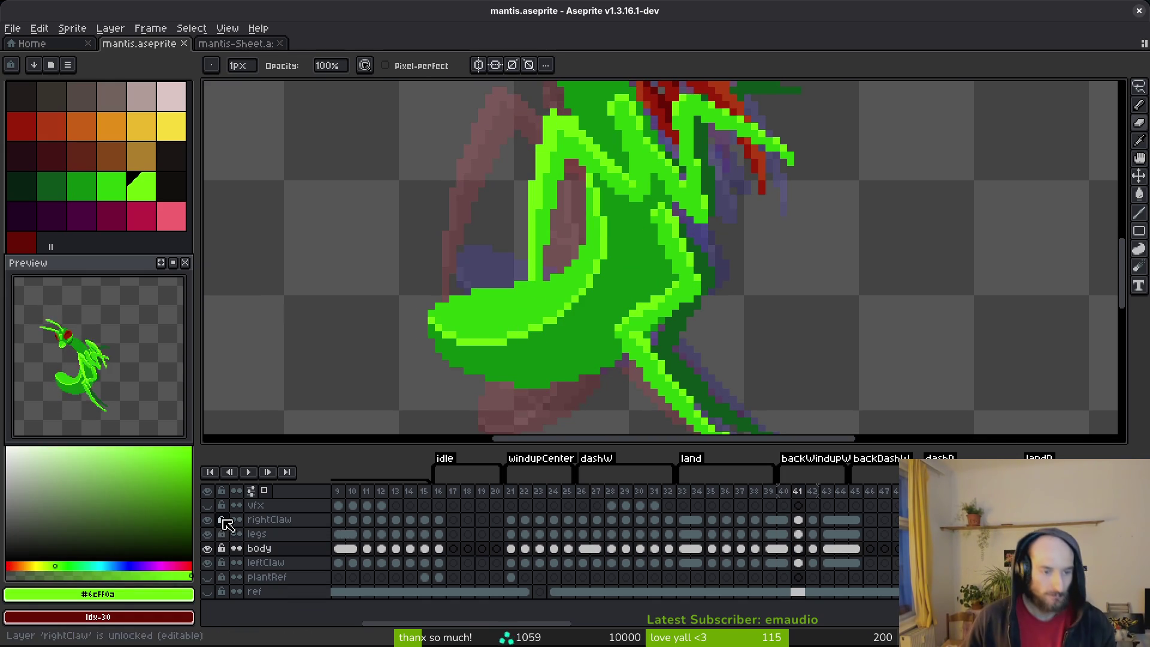
click(802, 563)
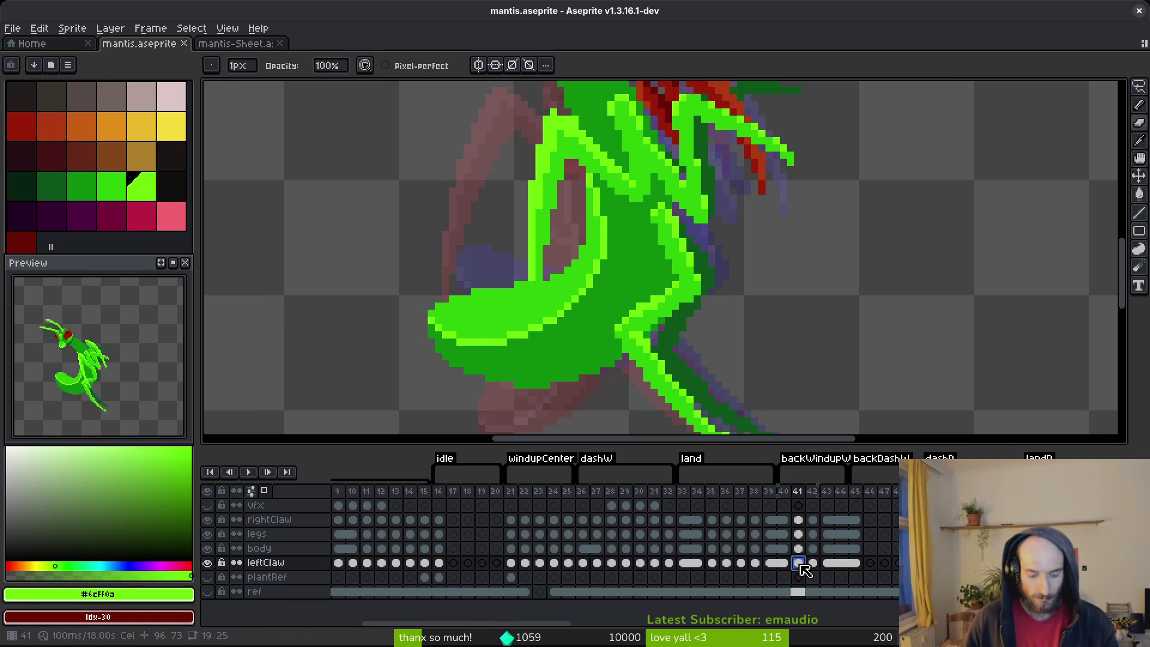
click(802, 549)
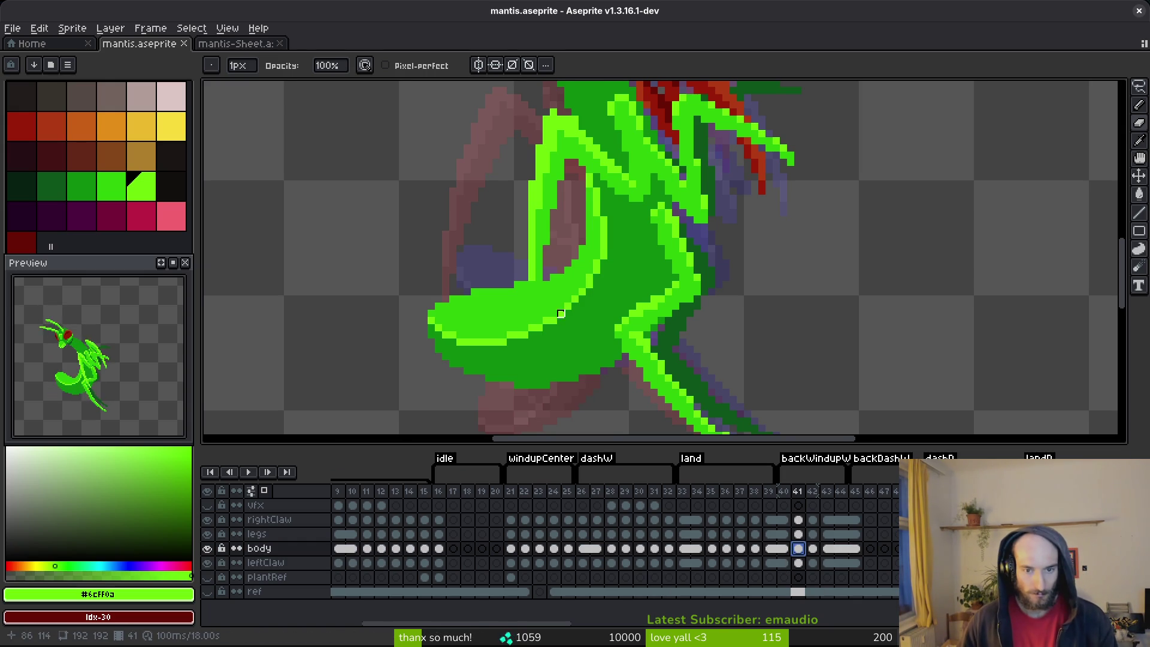
- Set the secondary colour to green #2fc809, eyedropped from the drawing
key(i)
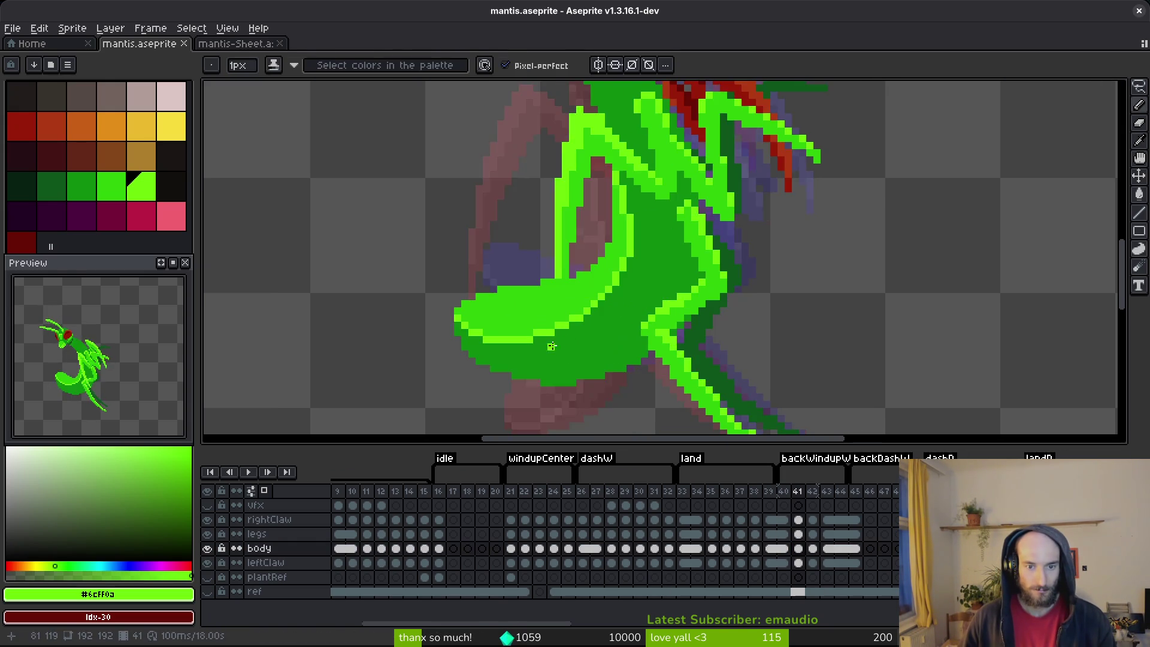
key(b)
scroll(493, 283, up, 1)
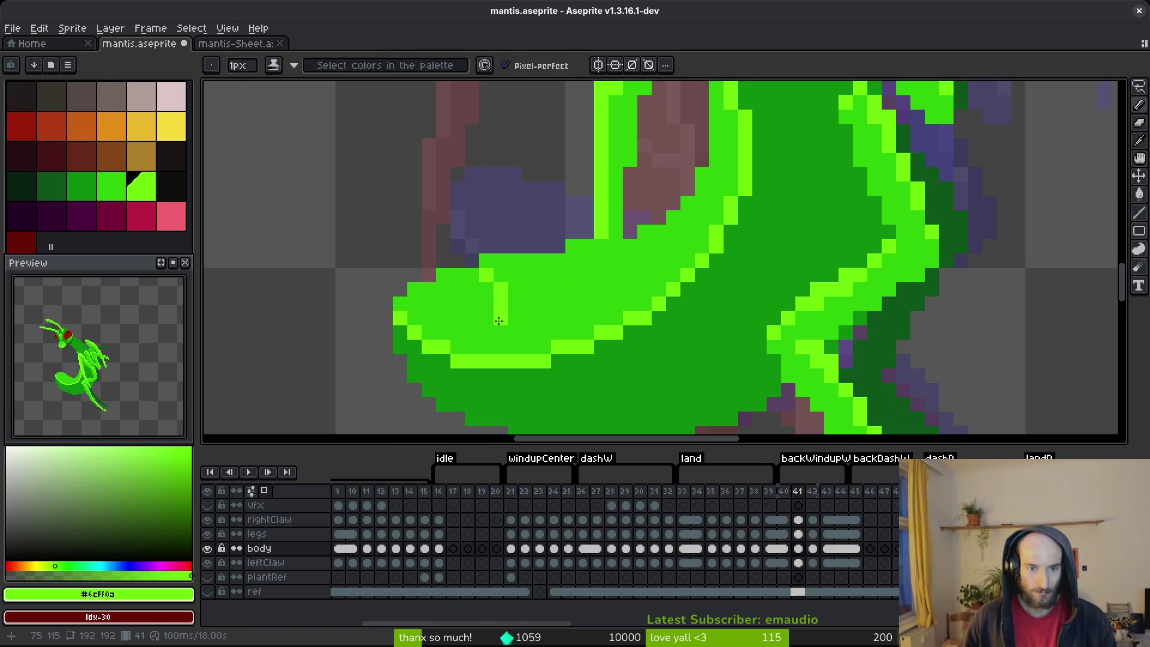
alt+right_click(498, 323)
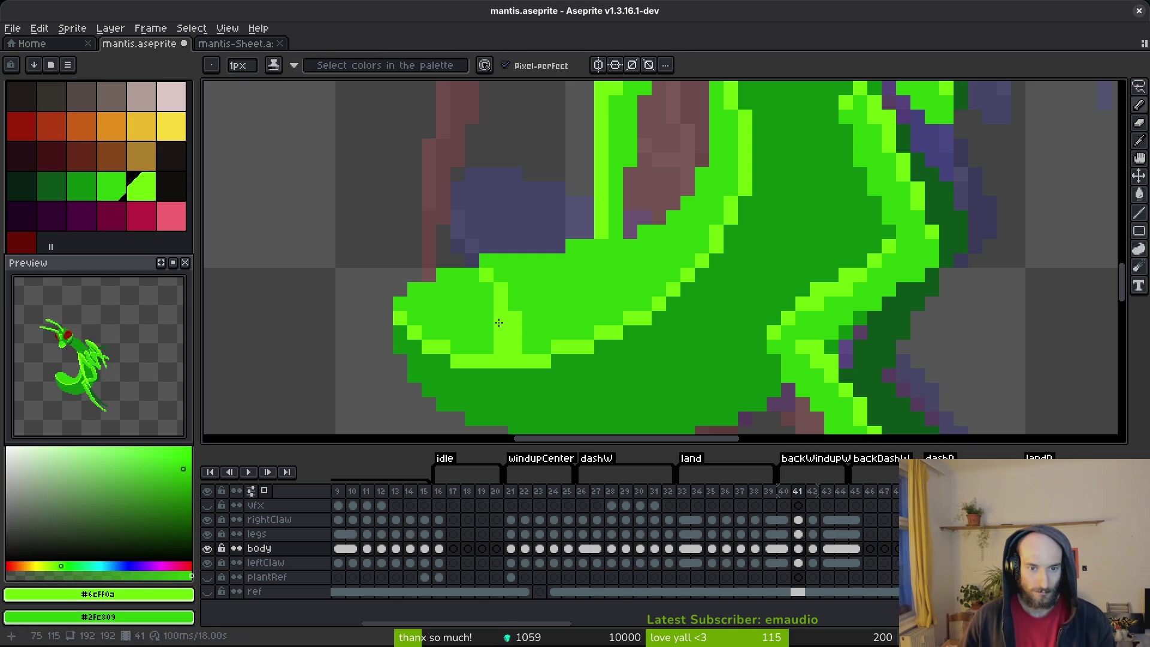
scroll(569, 309, down, 5)
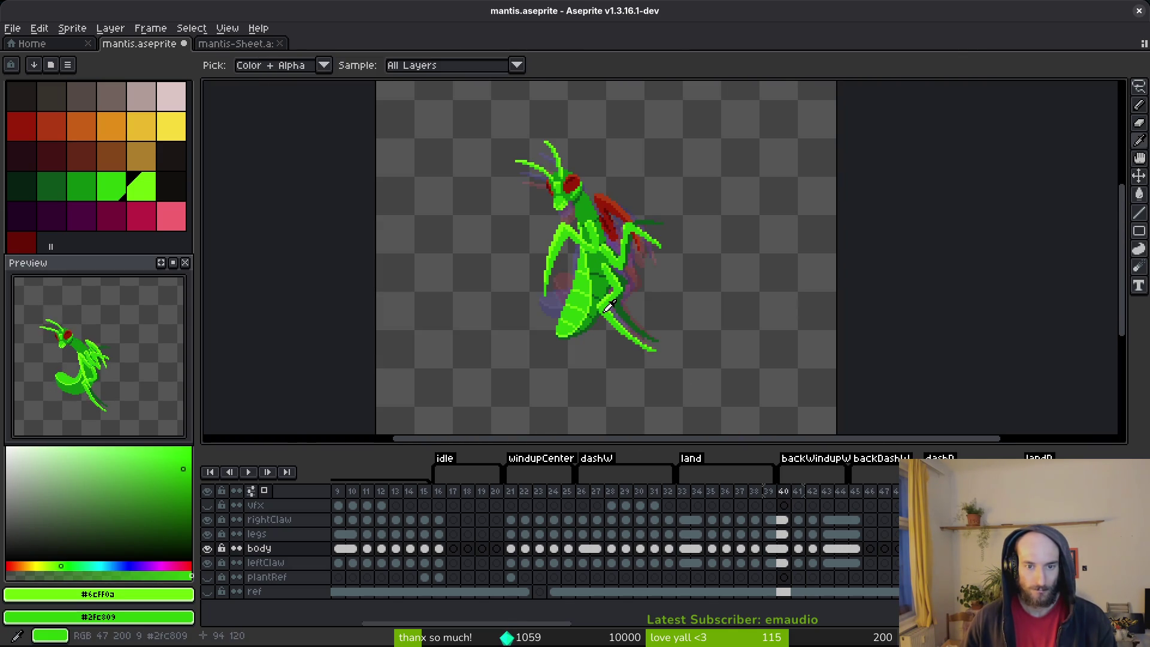
scroll(579, 298, up, 5)
scroll(534, 276, up, 3)
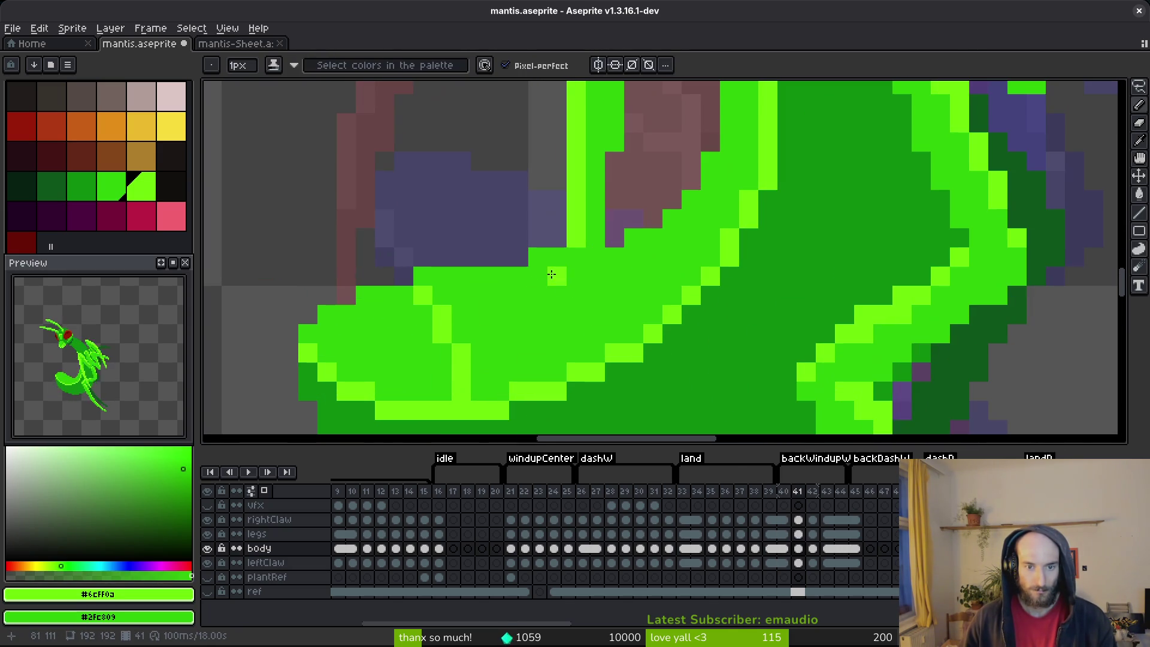
- Draw a light-green stripe and extra pixels across the mantis abdomen
drag(534, 276, 554, 308)
click(559, 339)
click(545, 301)
scroll(543, 267, left, 2)
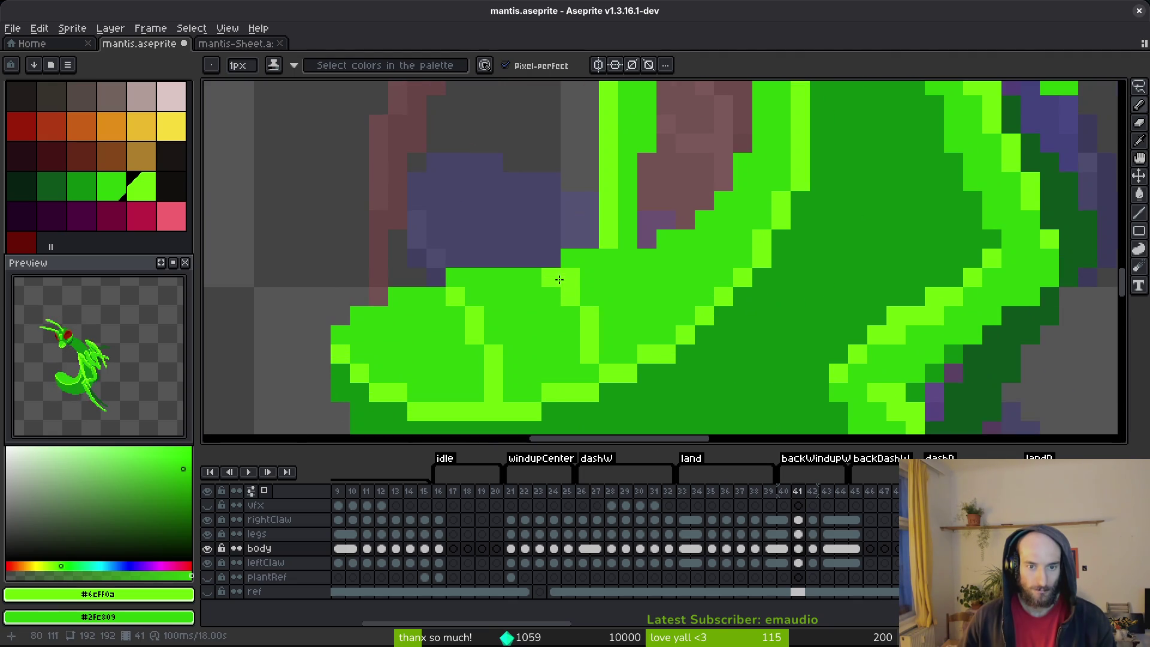
scroll(568, 277, down, 5)
- Save the mantis file and compare frame 41's abdomen with frame 40
key(ctrl+s)
scroll(609, 285, up, 4)
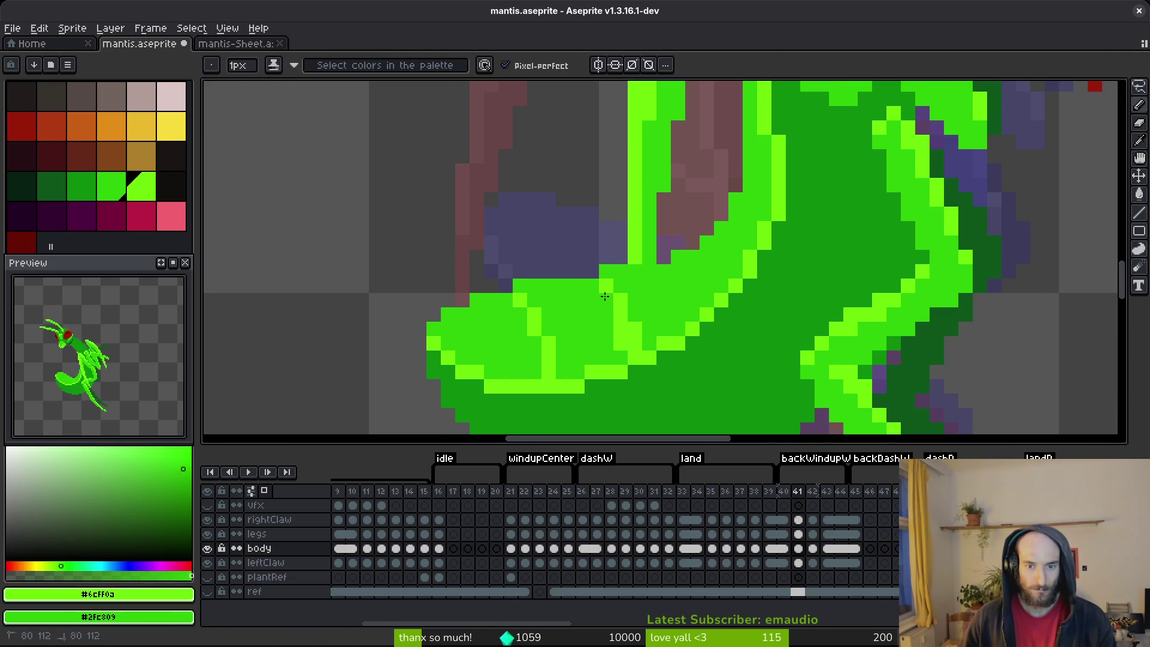
scroll(650, 295, down, 4)
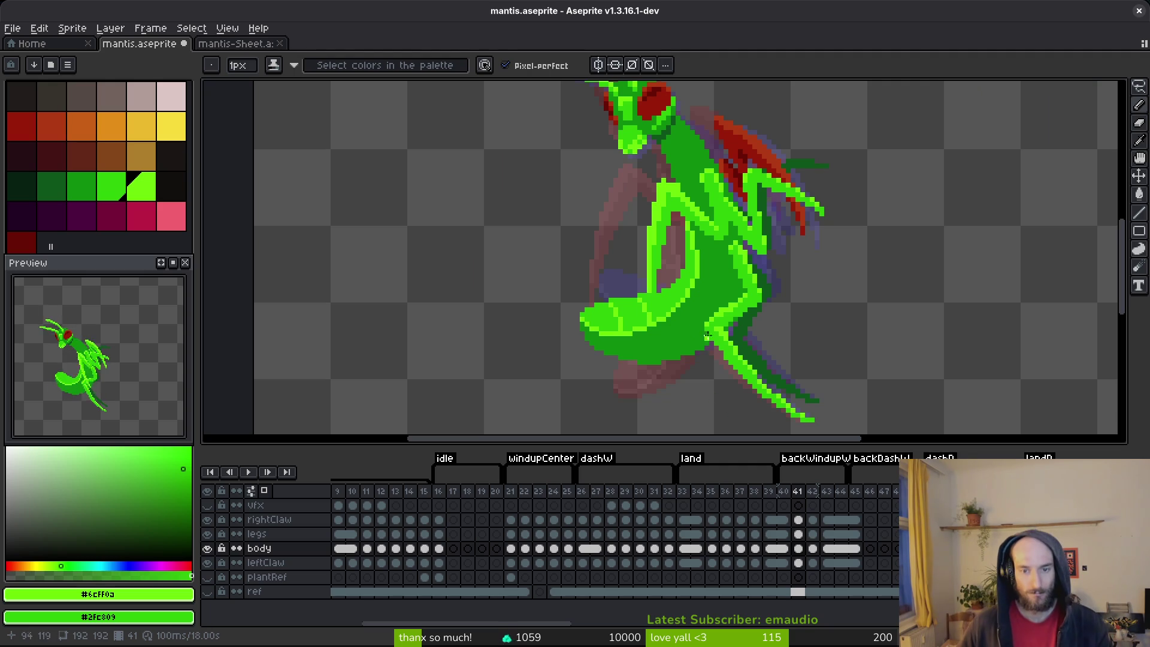
key(comma)
key(alt)
scroll(710, 299, up, 4)
key(period)
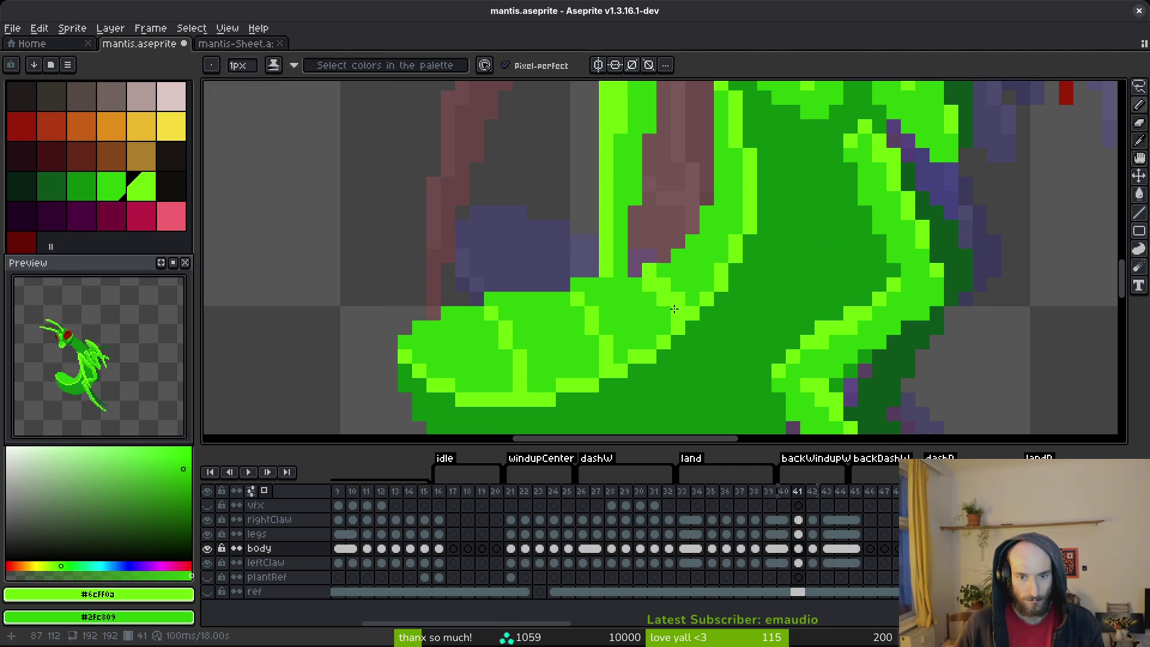
- Flip between frames 40 and 41 again to check the new stripes
scroll(694, 294, down, 4)
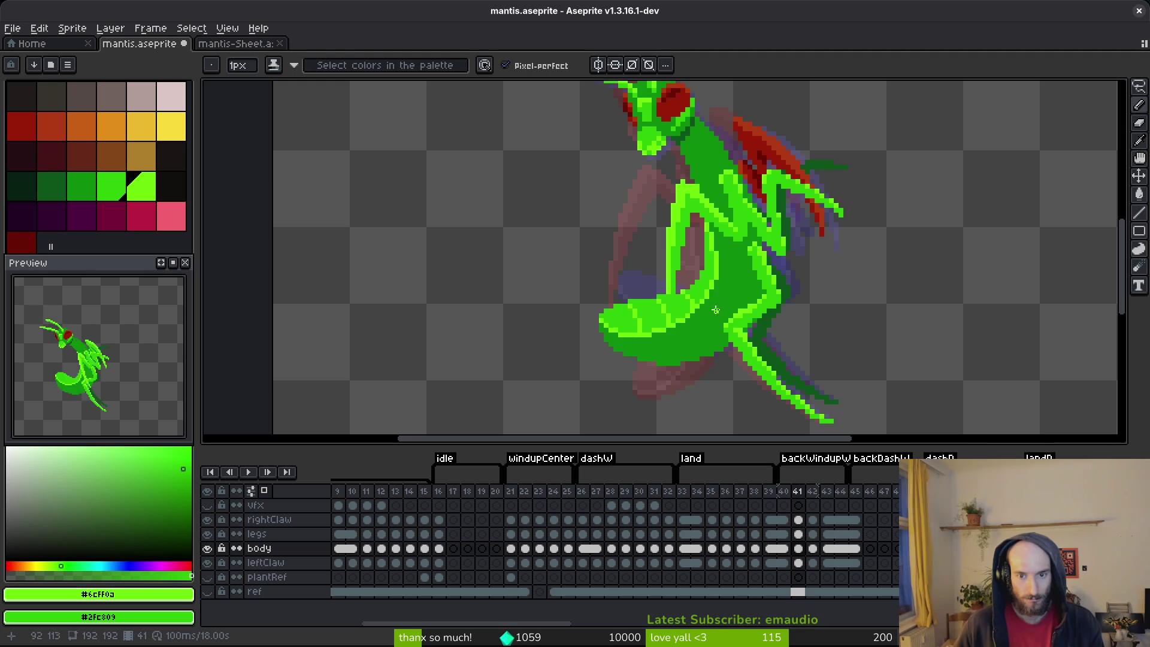
scroll(713, 305, up, 2)
scroll(731, 315, down, 2)
key(alt)
key(comma)
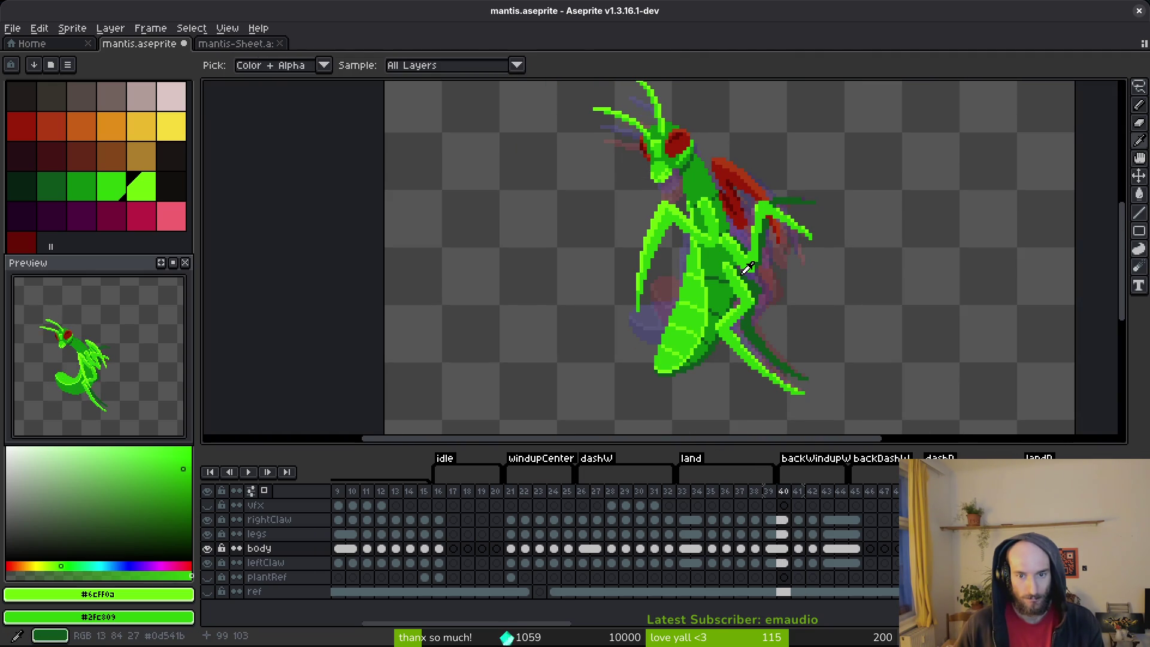
key(period)
scroll(707, 302, up, 3)
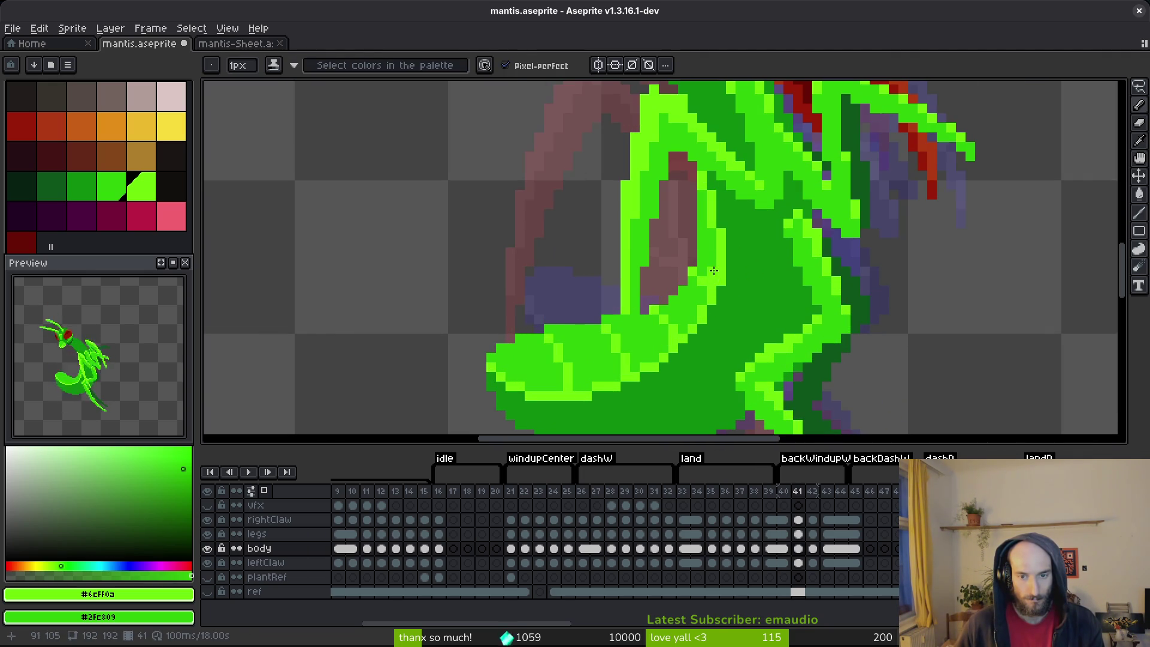
- Flip between frames 40 and 41 to preview the striped abdomen
scroll(735, 293, down, 2)
scroll(719, 276, up, 3)
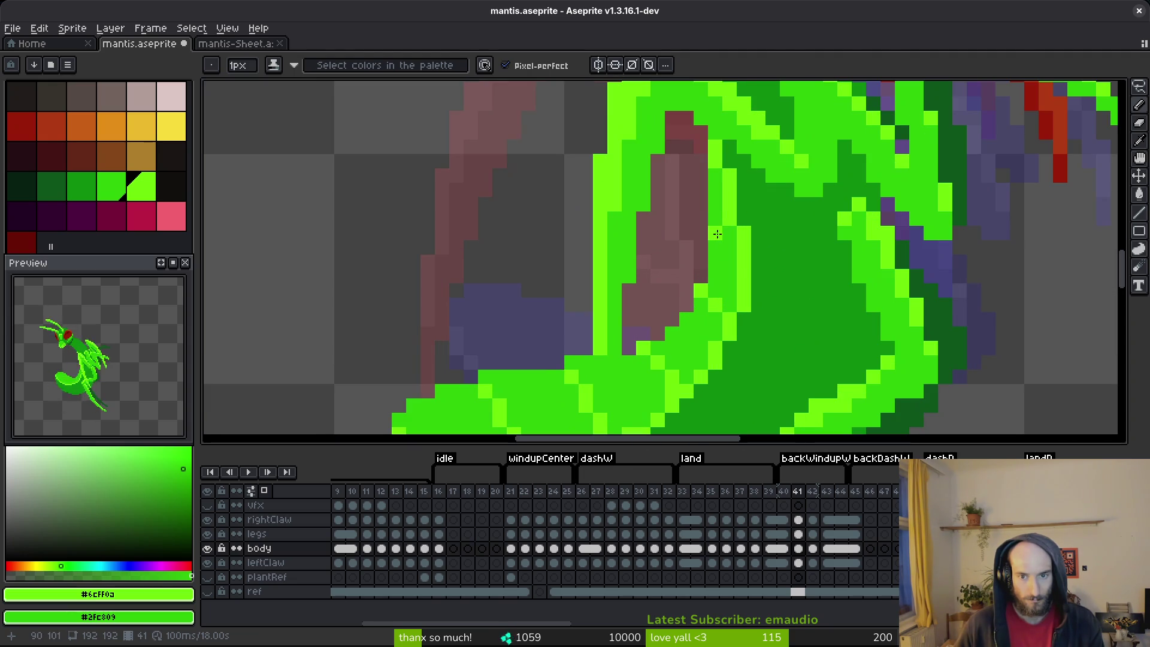
scroll(709, 200, down, 3)
key(i)
key(comma)
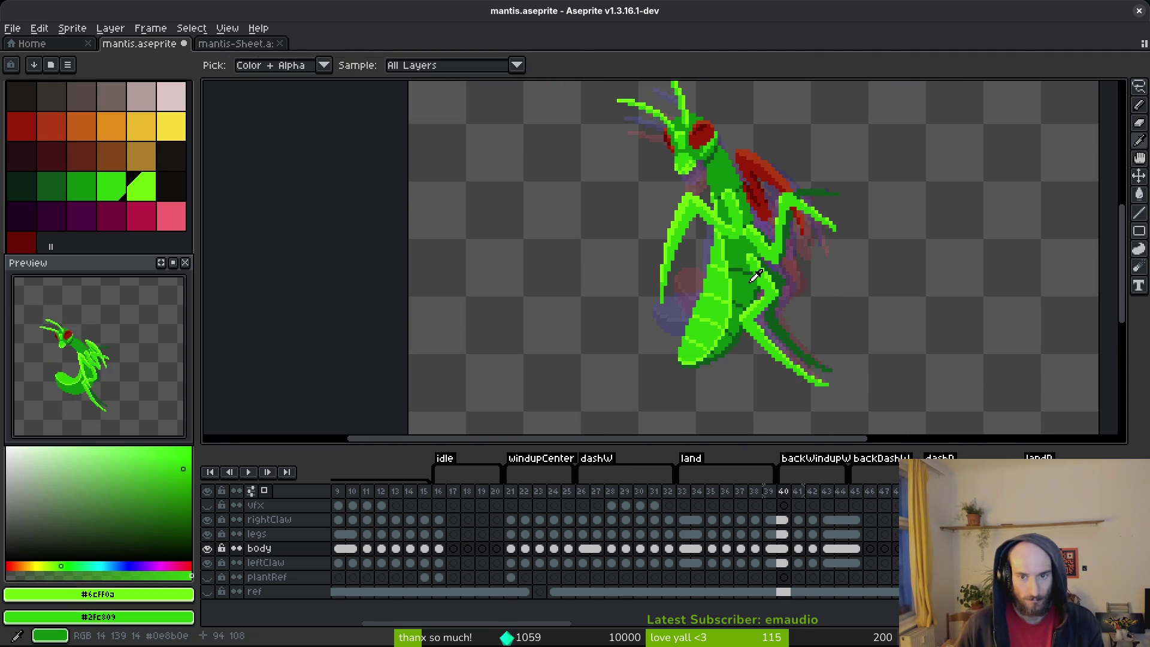
key(period)
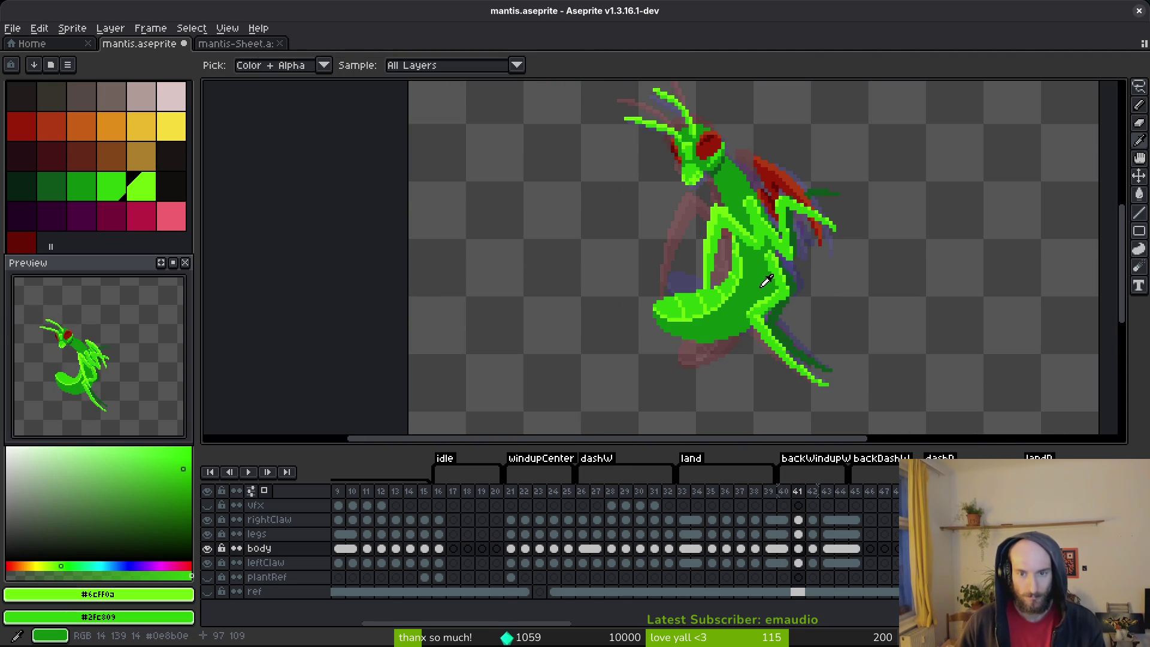
key(comma)
key(comma)
key(period)
key(period)
key(b)
- Save mantis.aseprite and flip between neighbouring frames to compare the abdomen
scroll(728, 274, up, 5)
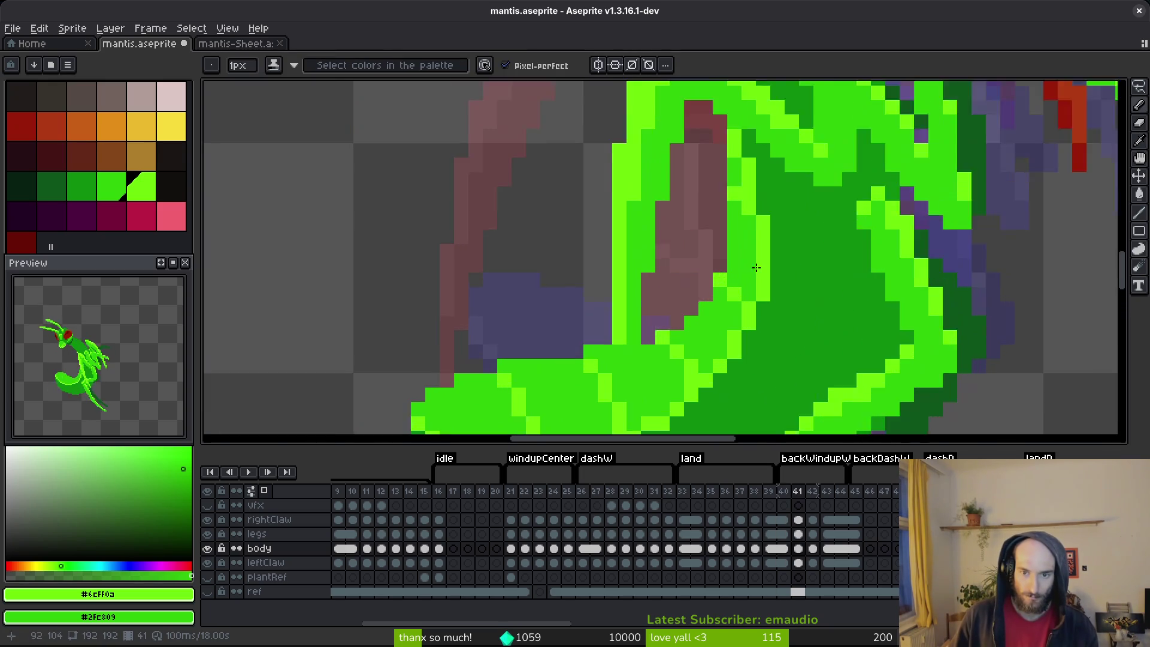
scroll(785, 283, down, 5)
key(ctrl+s)
key(Left)
key(Right)
scroll(783, 275, up, 5)
scroll(803, 289, down, 5)
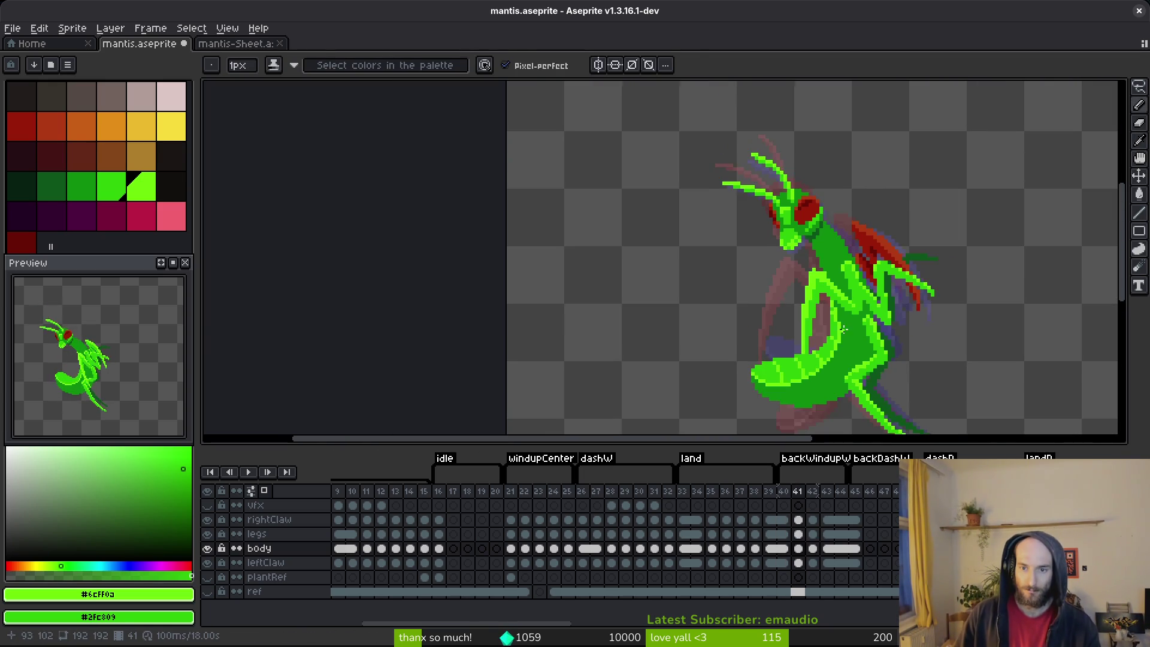
key(alt)
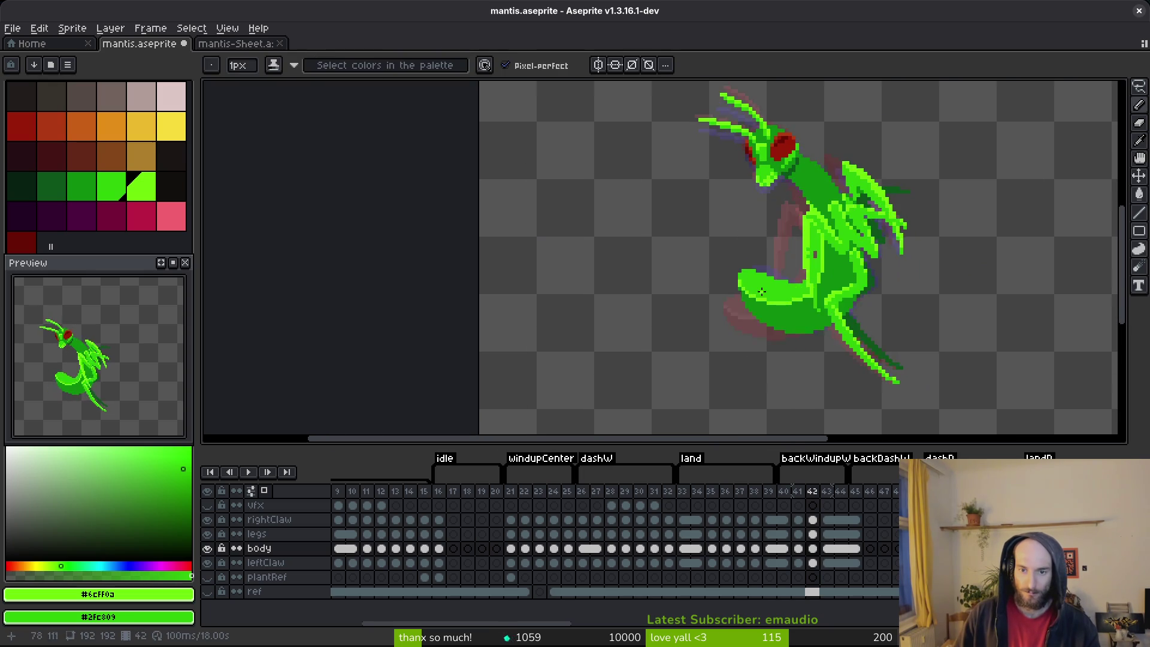
scroll(779, 290, up, 4)
- Compare frame 41 with the next frame's pose and save the file again
key(Right)
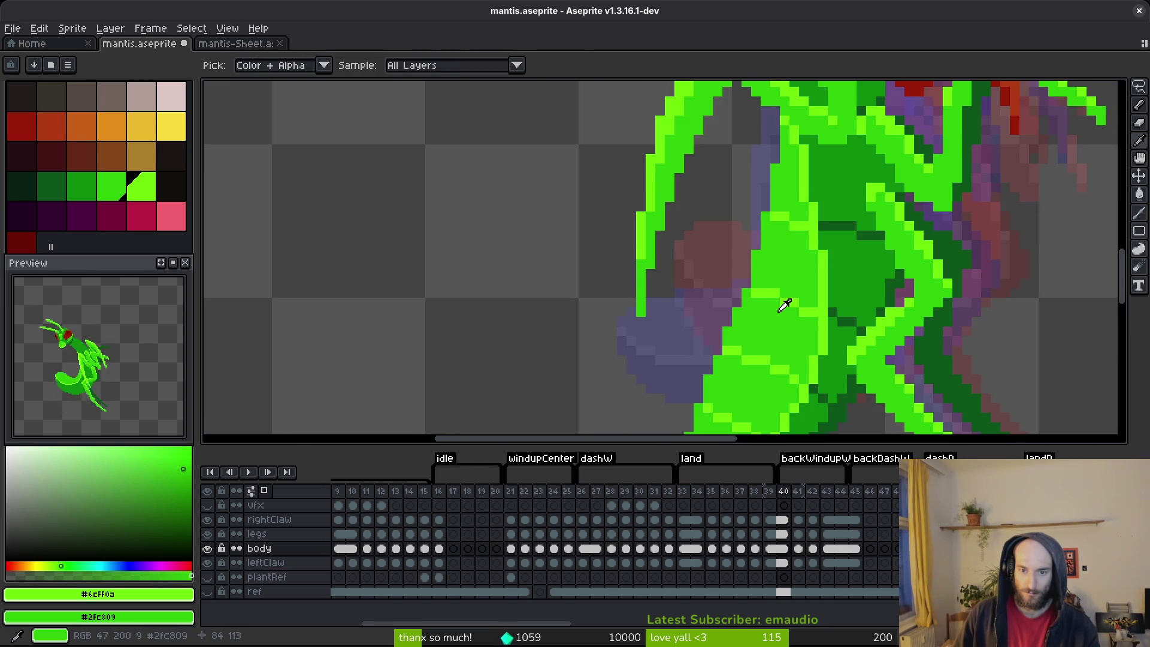
drag(786, 302, 747, 198)
key(Left)
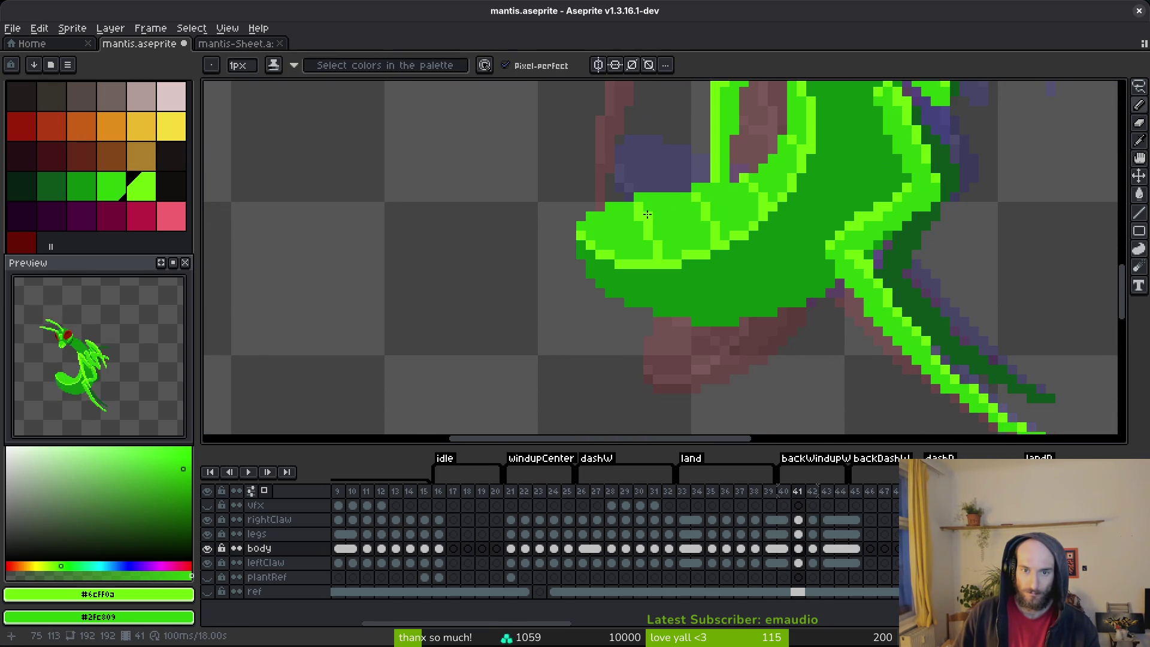
key(Right)
key(ctrl+s)
key(Left)
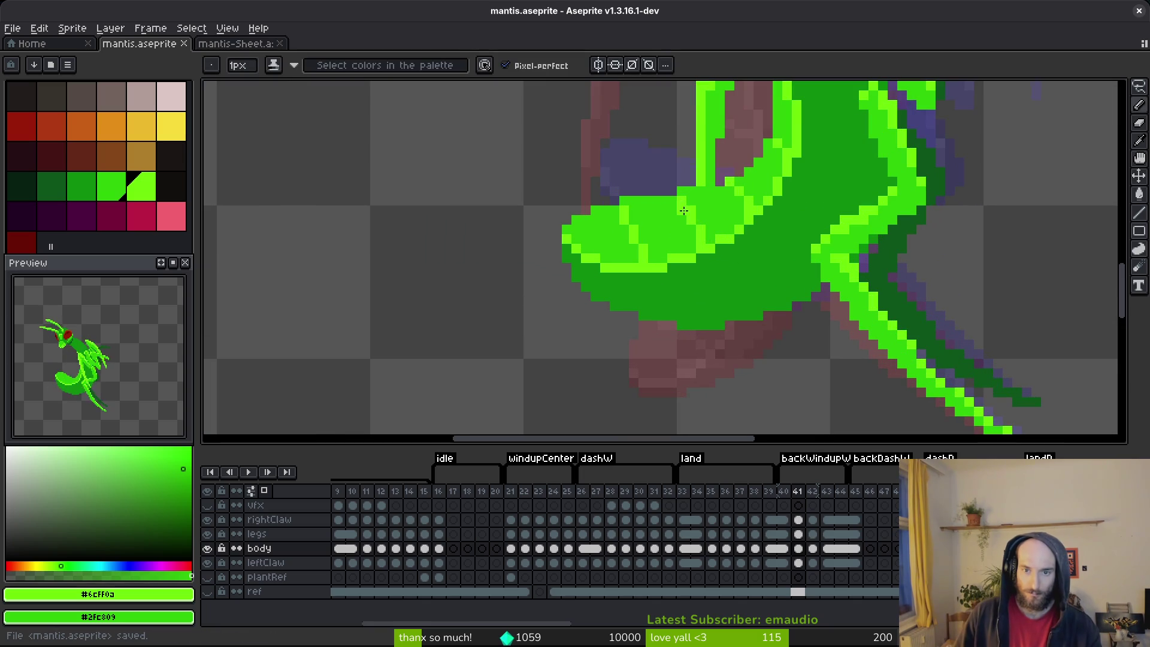
scroll(688, 208, down, 3)
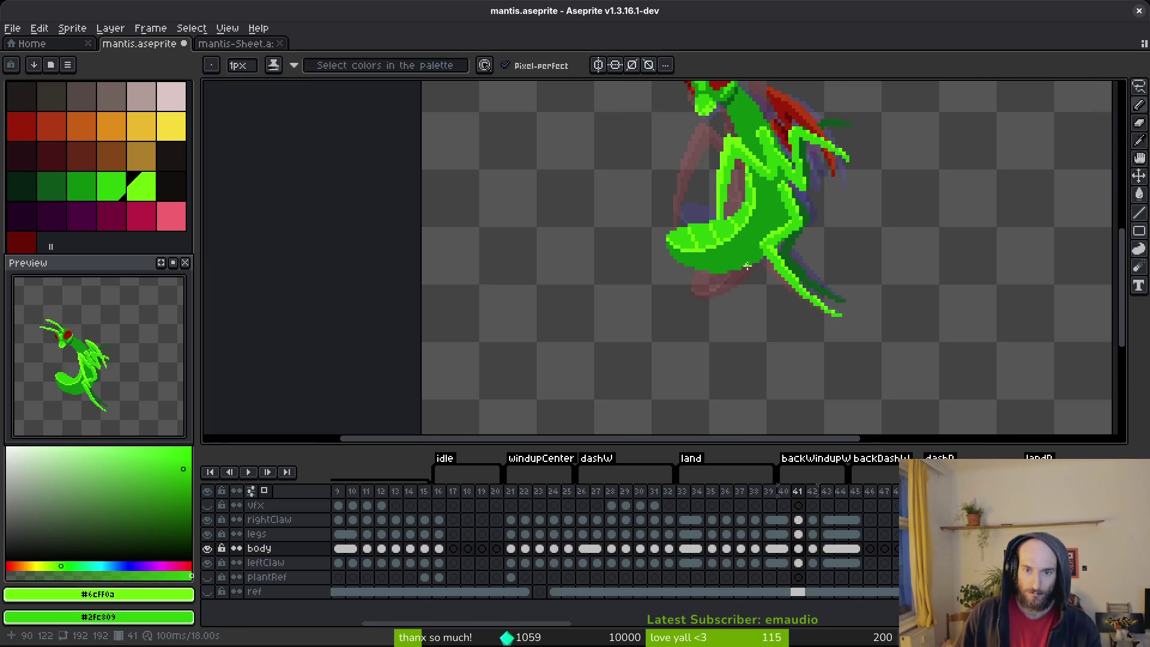
scroll(723, 251, up, 3)
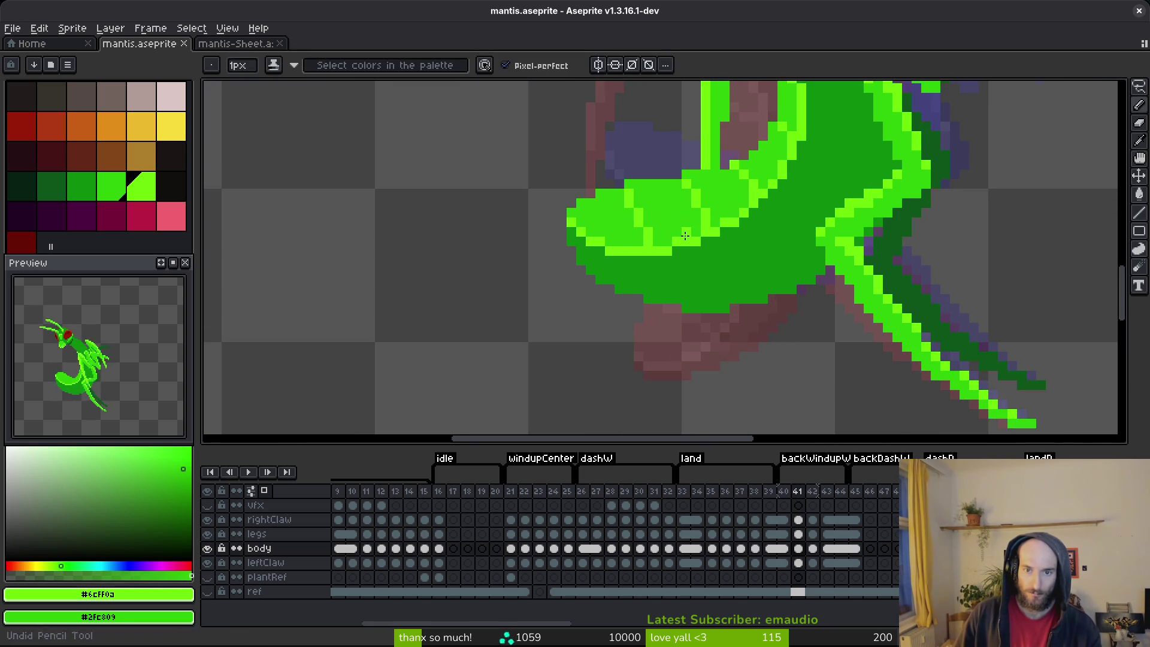
- Save once more, zoom to view the whole mantis, and advance to frame 42
key(ctrl+s)
scroll(694, 226, down, 3)
scroll(718, 257, up, 3)
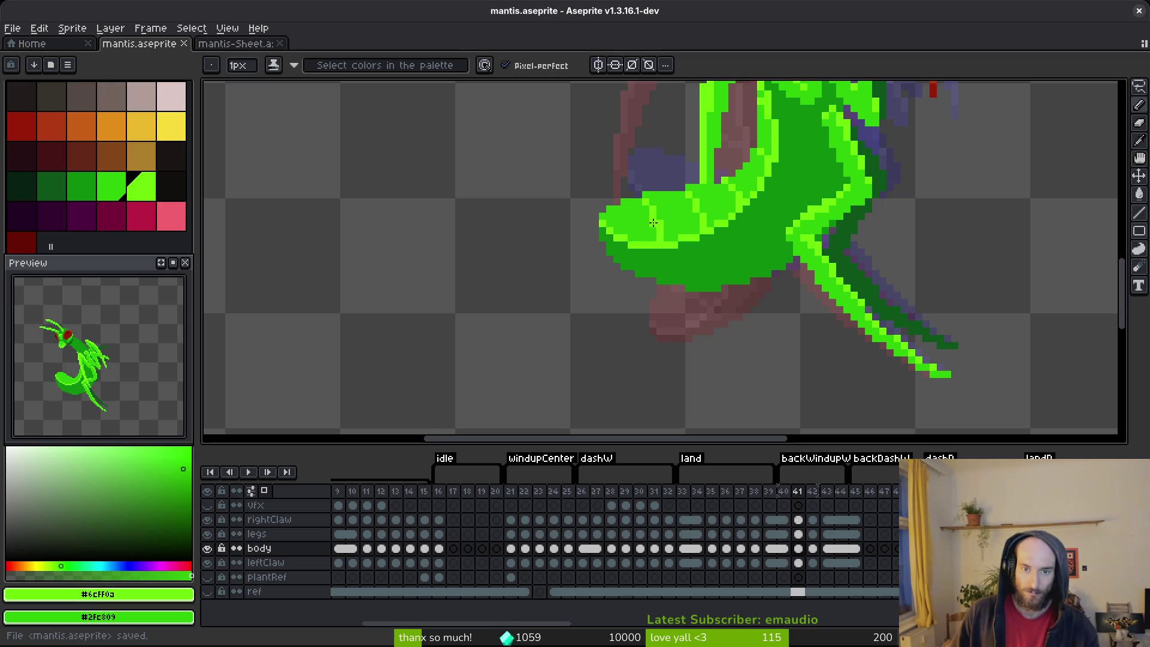
scroll(680, 230, down, 2)
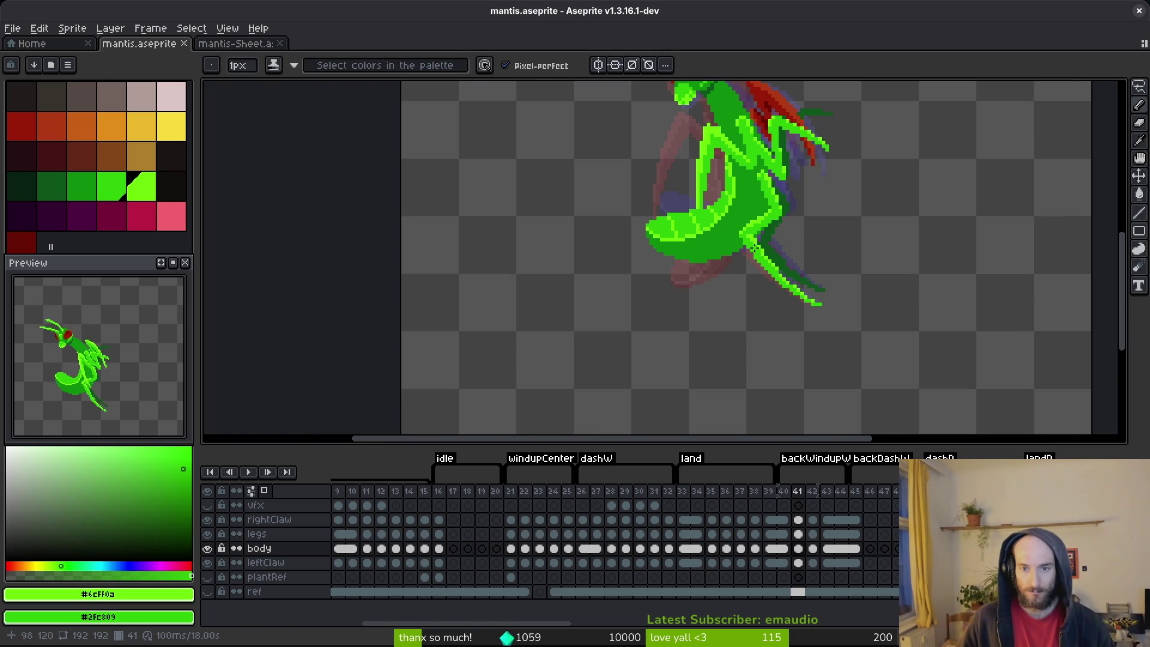
key(period)
- Paint a light-green pixel and a down-left stripe across the frame 42 abdomen
scroll(688, 212, up, 5)
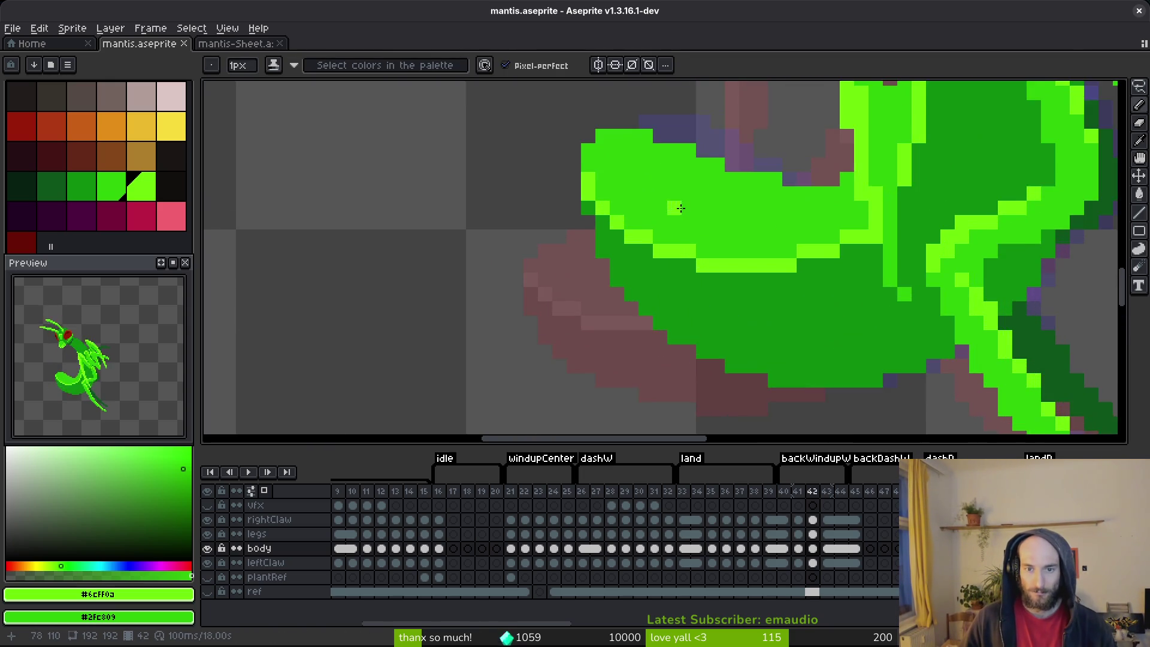
scroll(683, 224, up, 1)
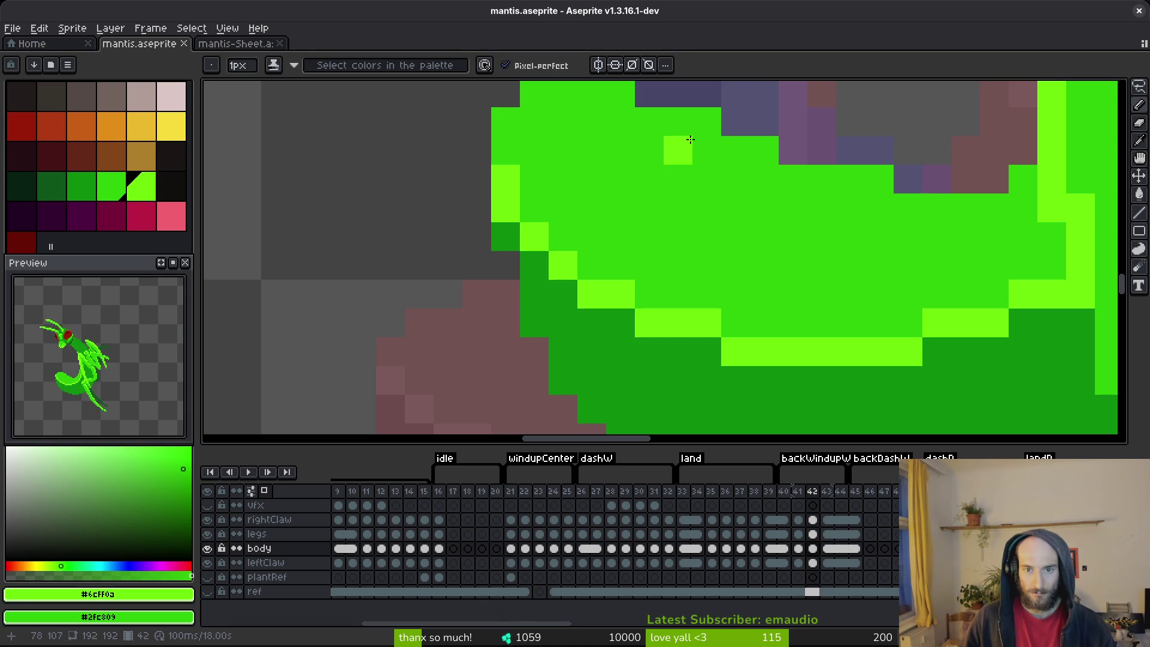
click(705, 122)
mouse_move(663, 141)
mouse_down()
mouse_move(673, 129)
mouse_move(591, 211)
mouse_move(596, 234)
mouse_up()
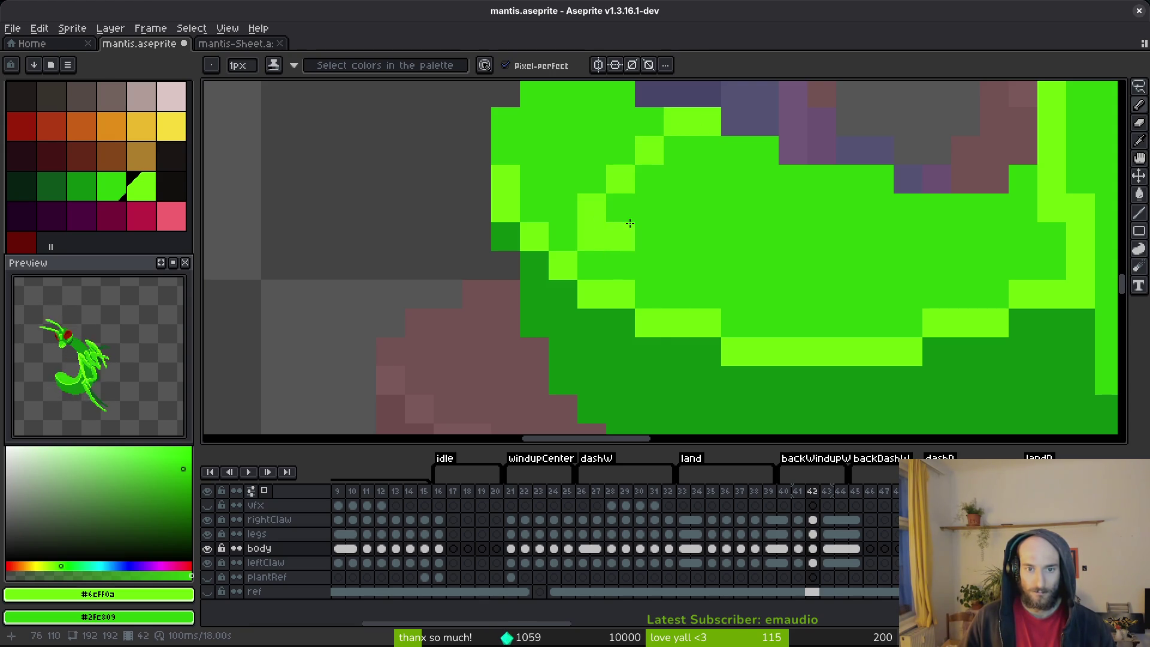
scroll(796, 266, down, 5)
key(comma)
key(alt)
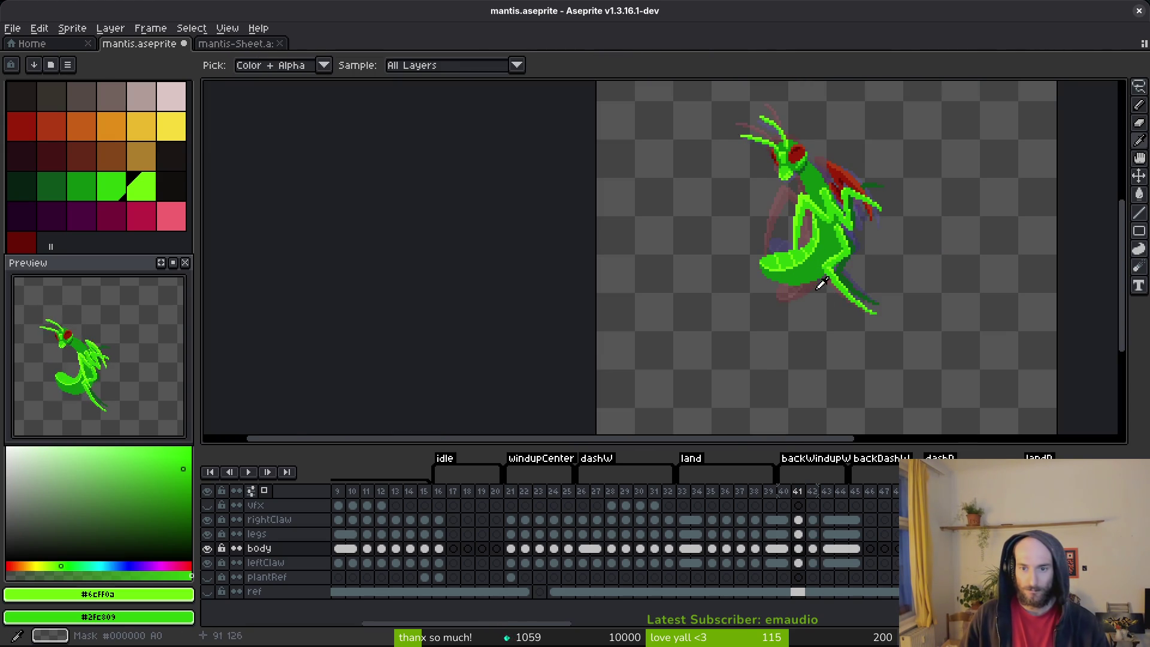
key(period)
scroll(822, 287, up, 5)
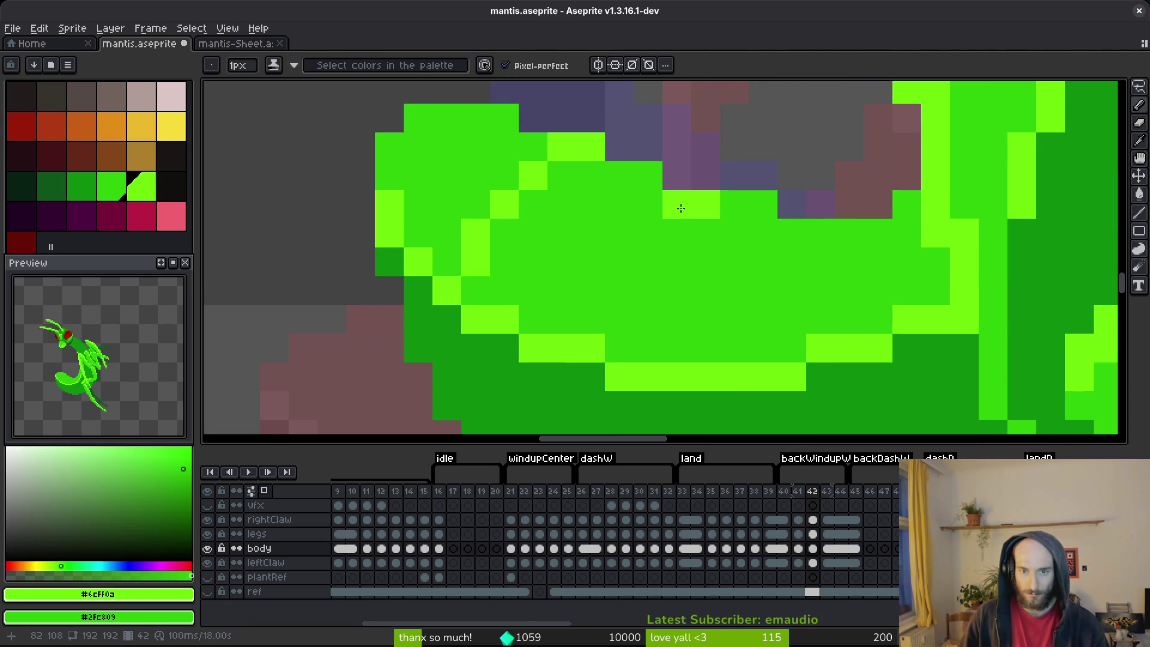
- Extend the abdomen stripe, recolour one pixel mid-green, and add a short belly stripe
click(644, 204)
mouse_move(618, 233)
mouse_down()
mouse_move(610, 257)
mouse_move(588, 256)
mouse_move(591, 316)
mouse_up()
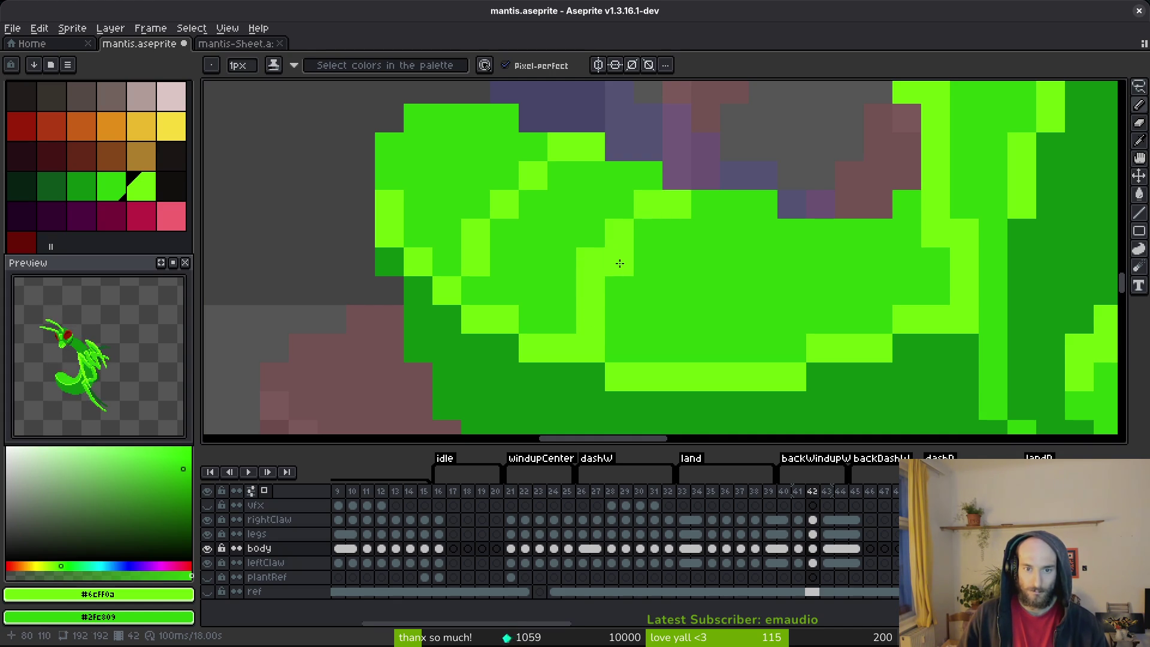
click(649, 223)
right_click(648, 203)
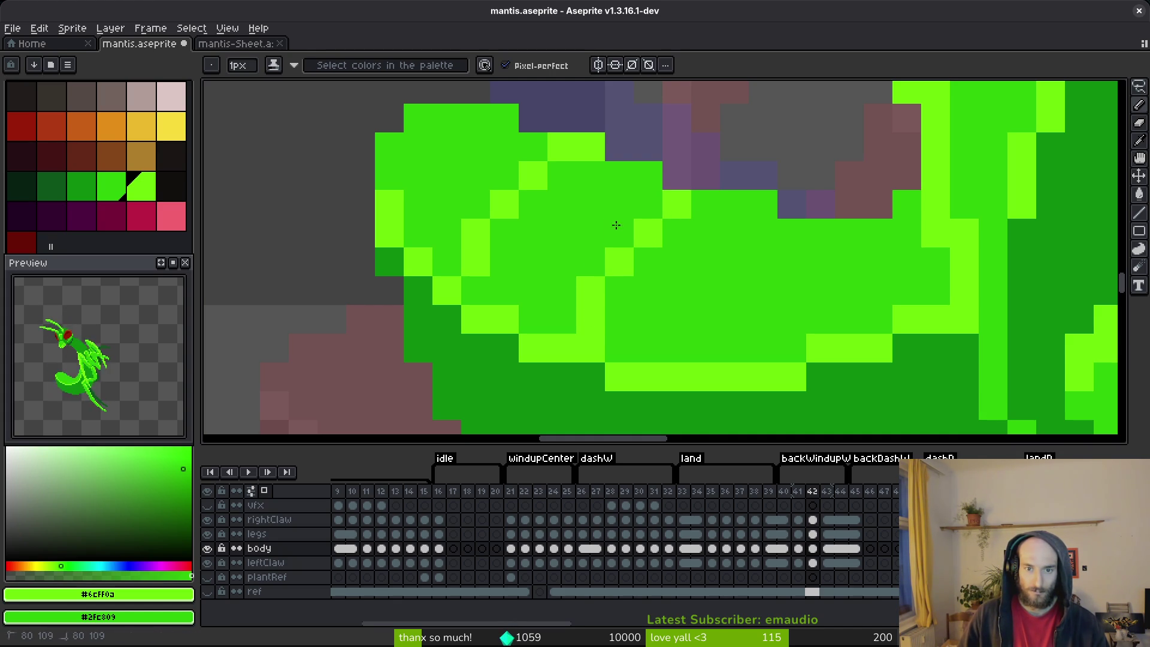
scroll(737, 285, down, 5)
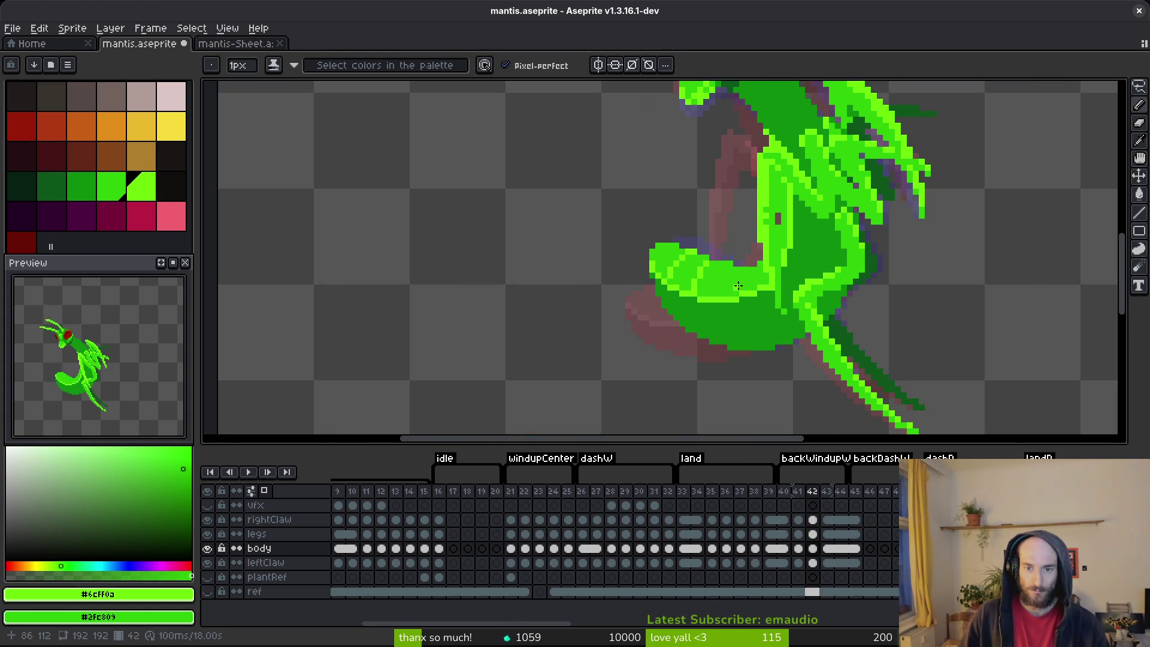
scroll(711, 217, up, 4)
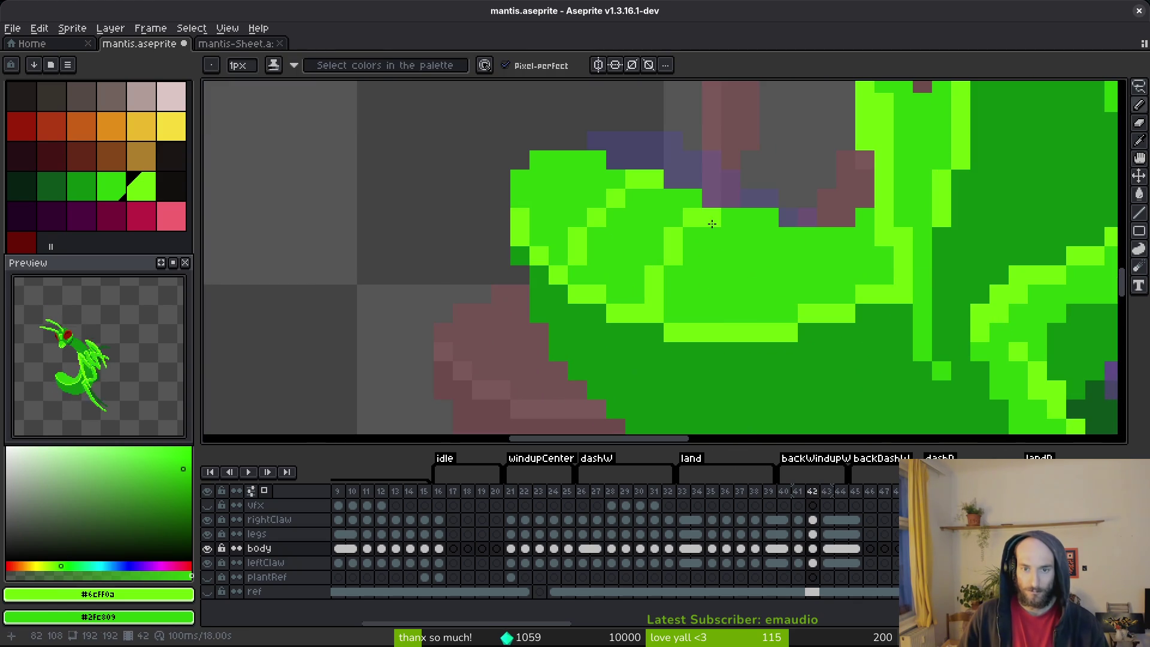
drag(685, 268, 670, 301)
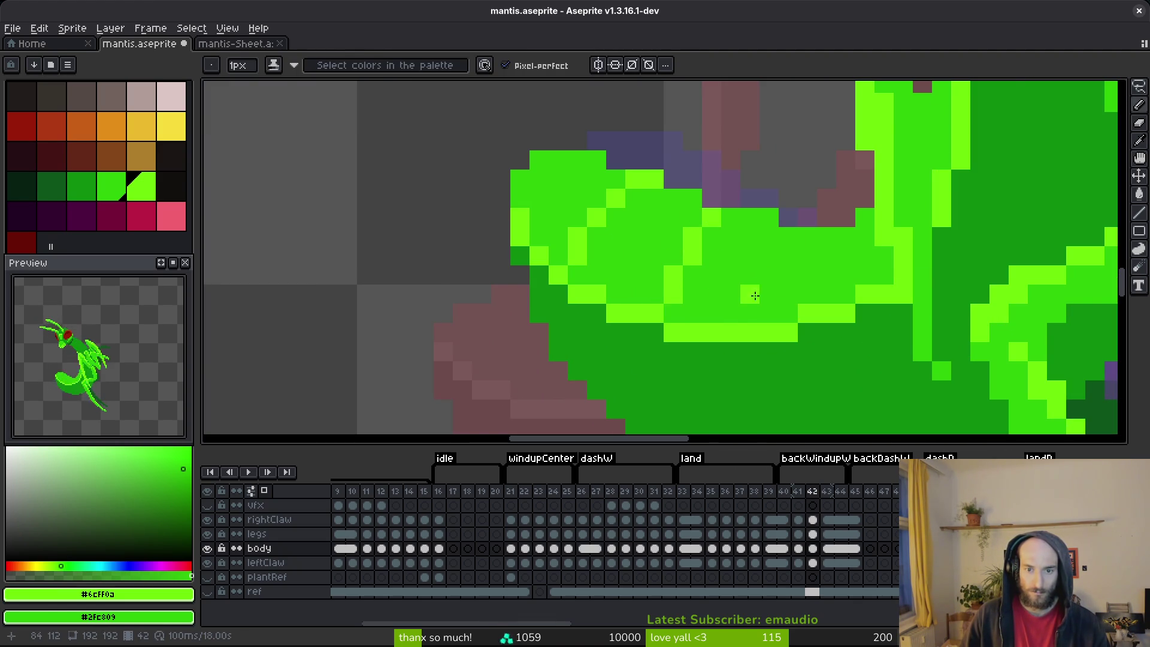
- Draw two more diagonal light-green stripes on the belly
scroll(764, 288, down, 4)
scroll(764, 289, up, 4)
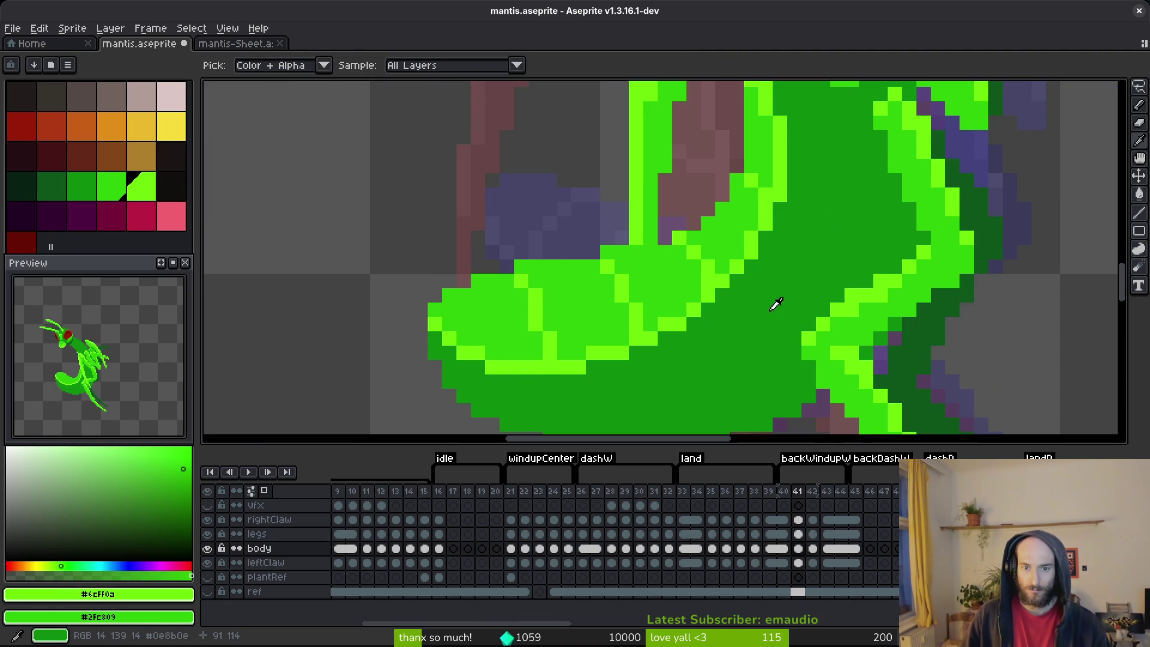
scroll(696, 236, up, 1)
mouse_move(746, 241)
mouse_down()
mouse_move(719, 242)
mouse_move(707, 294)
mouse_move(719, 327)
mouse_up()
scroll(703, 300, down, 4)
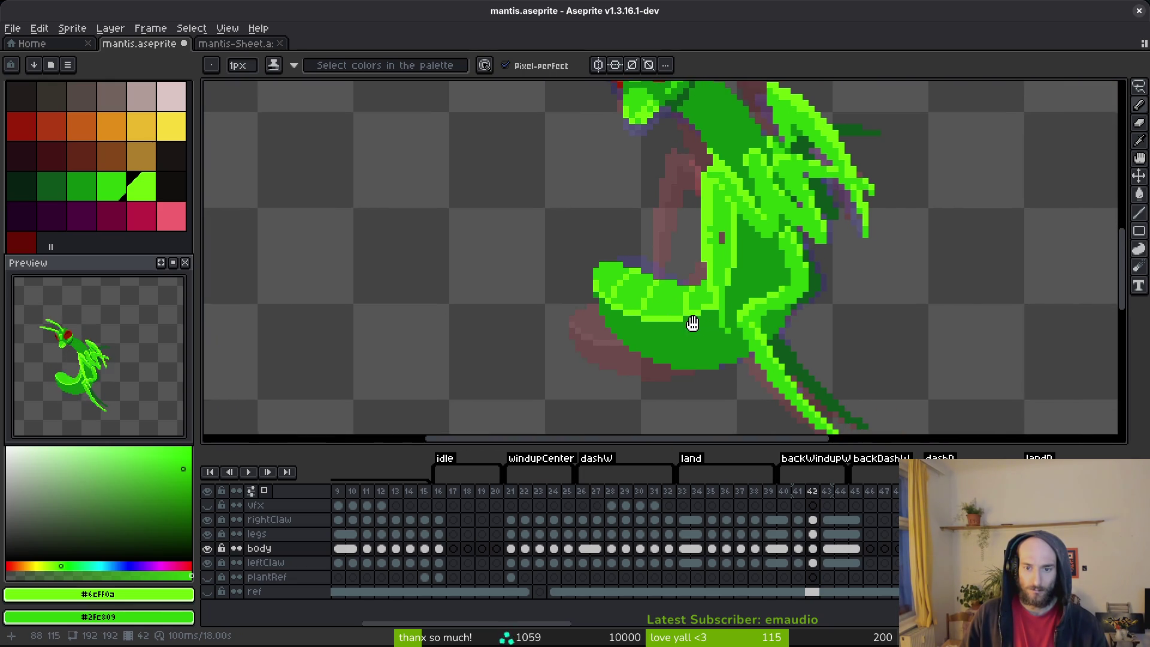
scroll(704, 300, up, 3)
scroll(704, 300, down, 4)
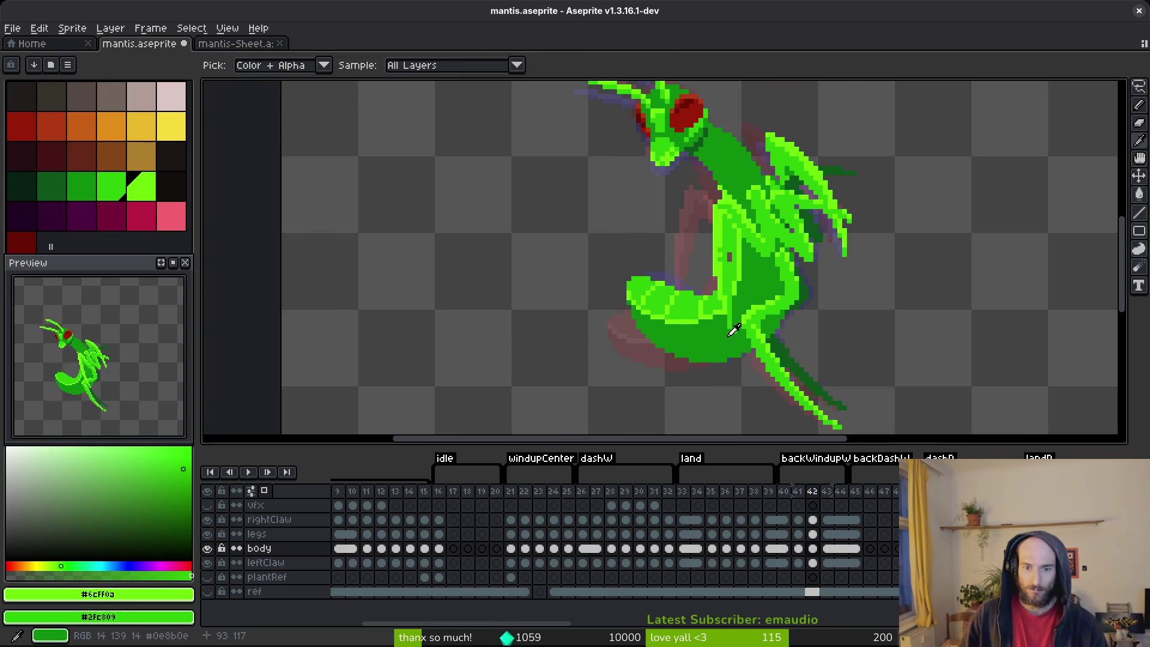
scroll(686, 290, up, 4)
mouse_move(664, 309)
mouse_down()
mouse_move(633, 339)
mouse_move(660, 293)
mouse_up()
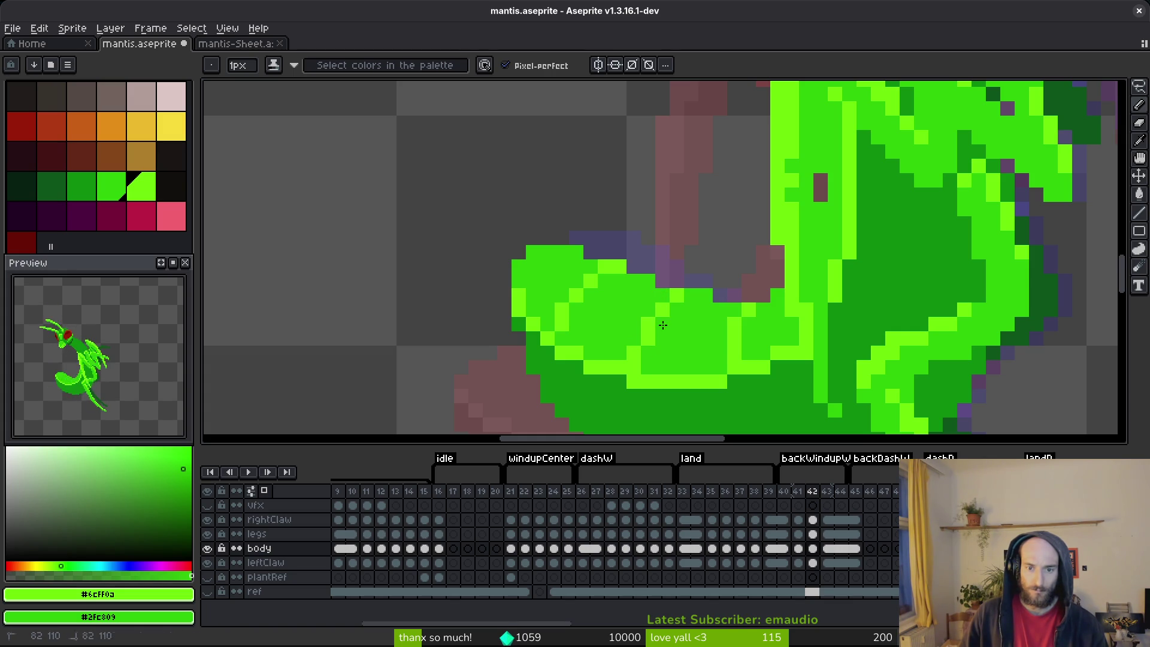
- Save the mantis animation file and hide the rightClaw layer
scroll(700, 334, down, 2)
key(ctrl+s)
scroll(752, 342, down, 3)
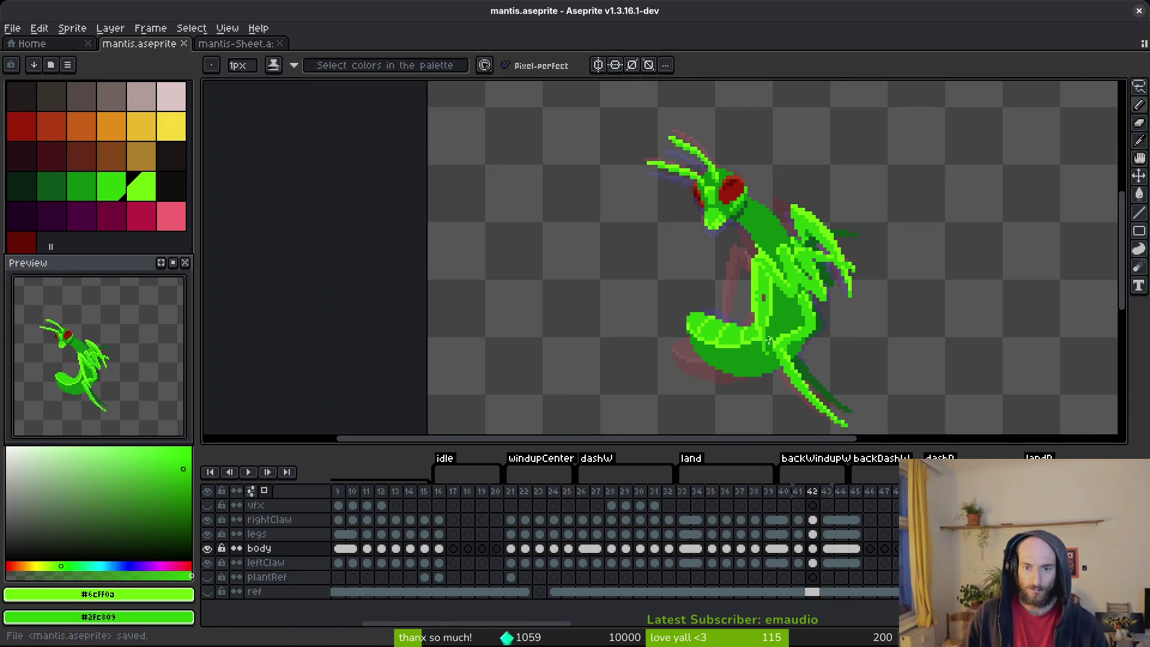
key(alt)
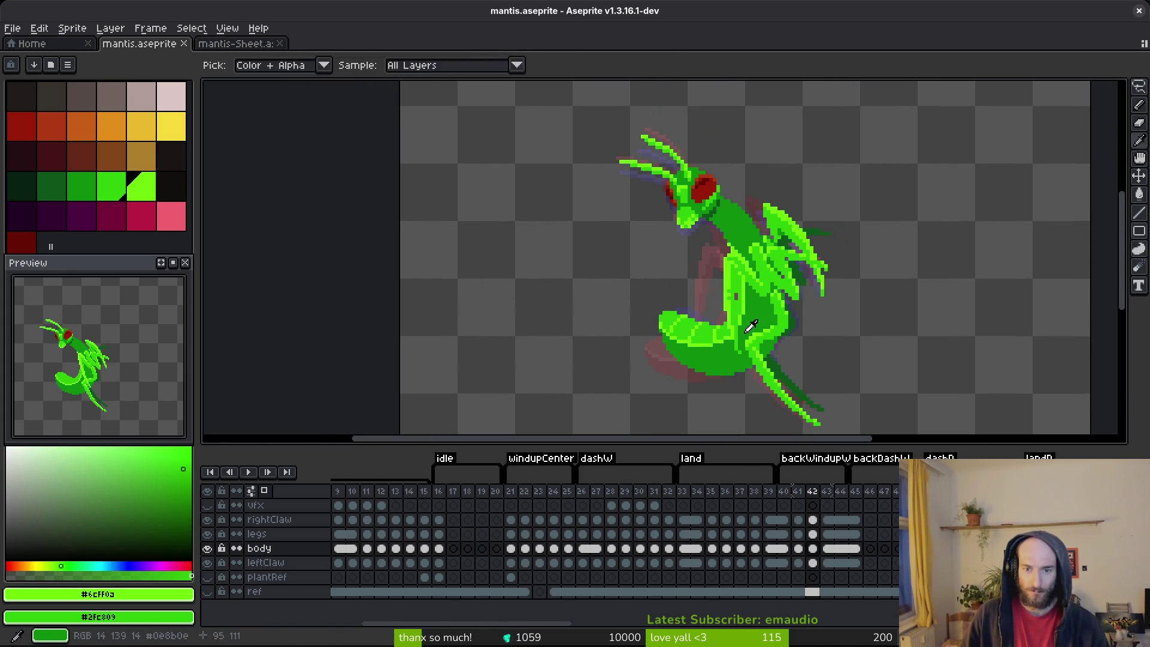
scroll(749, 323, up, 4)
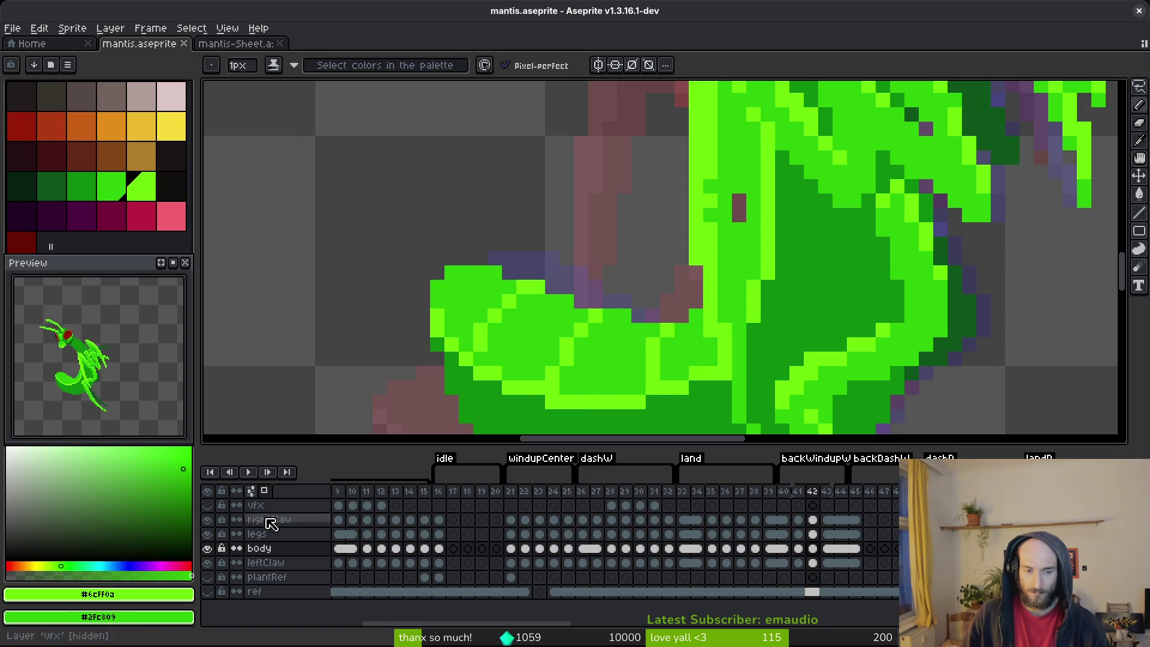
click(209, 526)
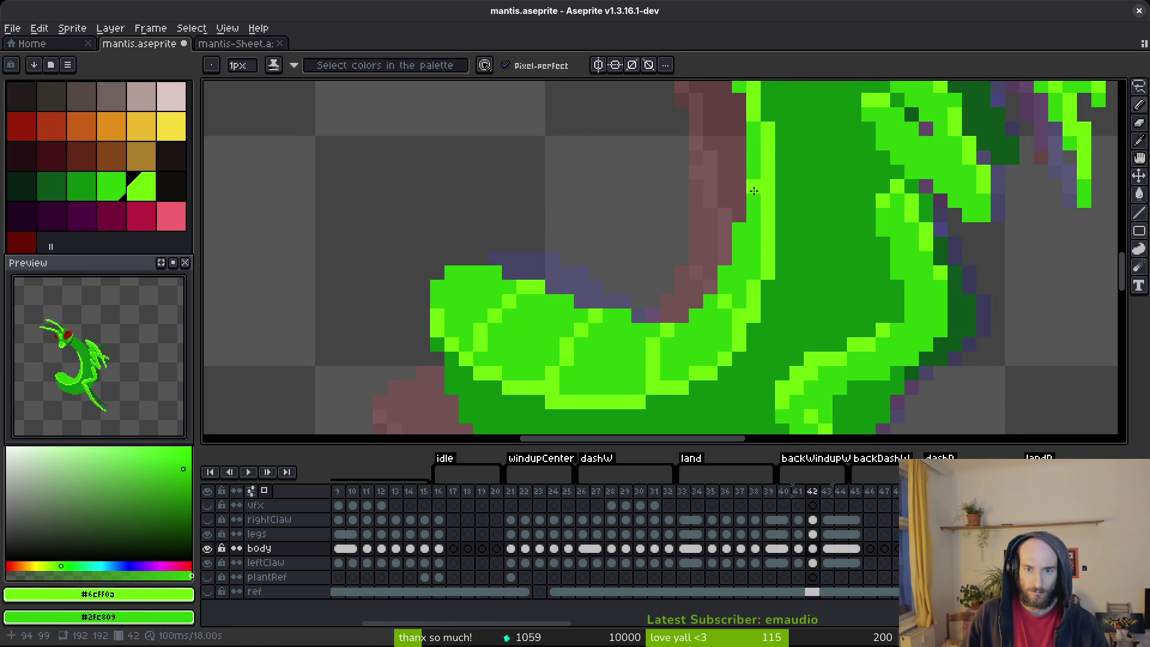
scroll(758, 193, down, 4)
- Compare frame 42 against frame 41, then advance to frame 43
key(alt)
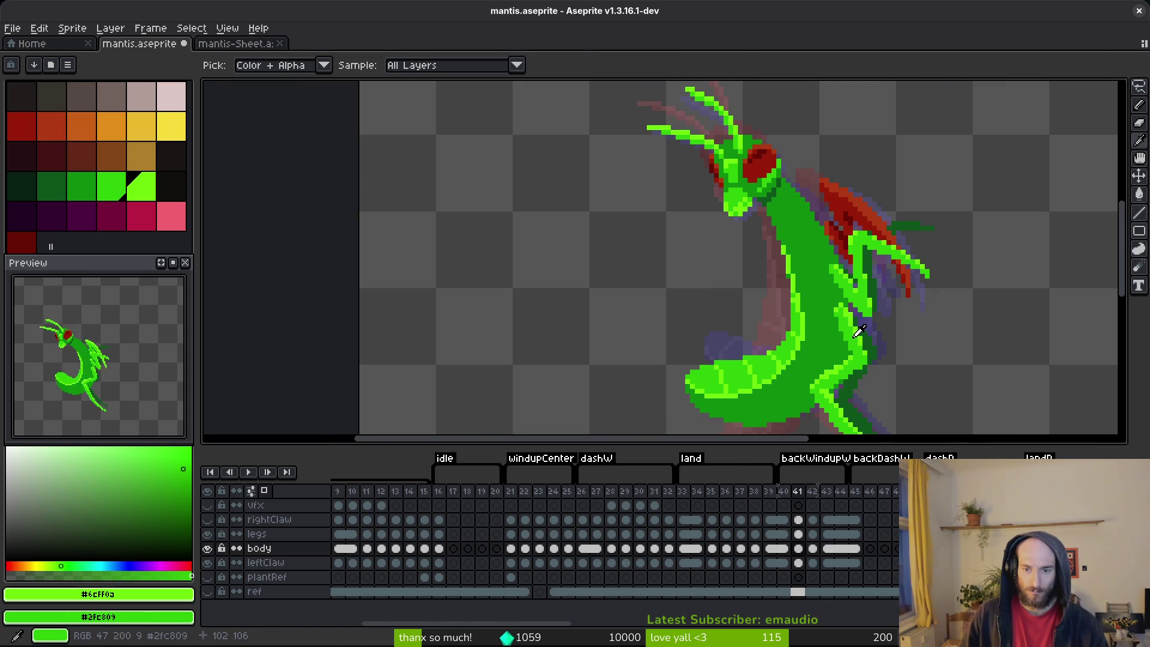
key(comma)
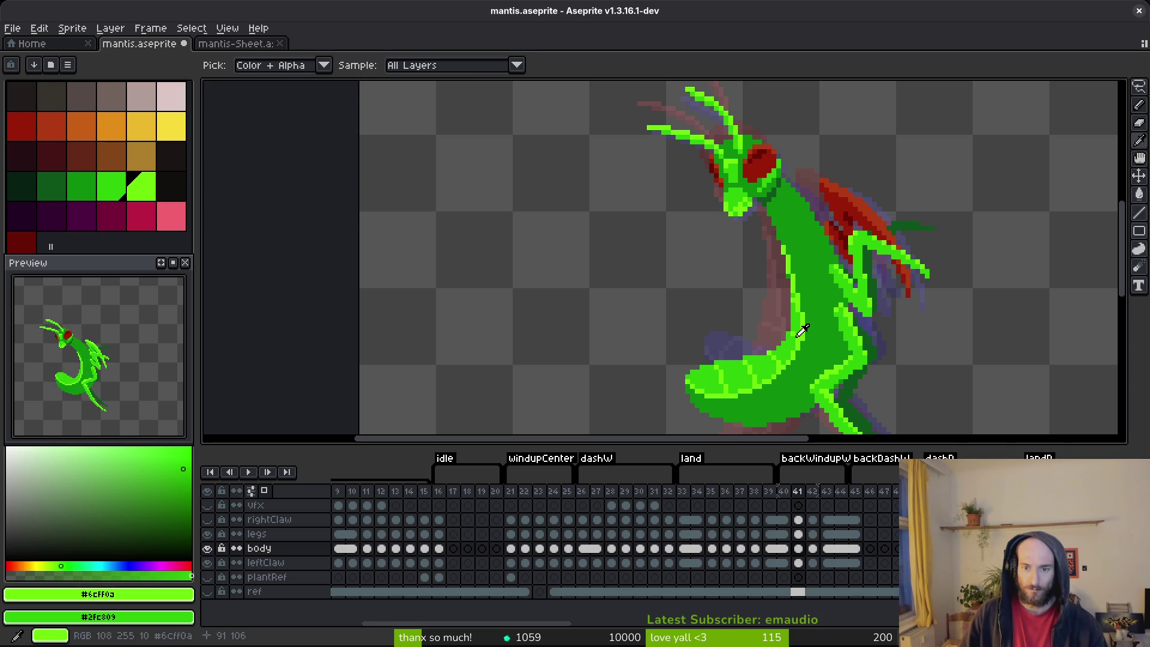
key(period)
key(comma)
key(period)
scroll(812, 294, up, 2)
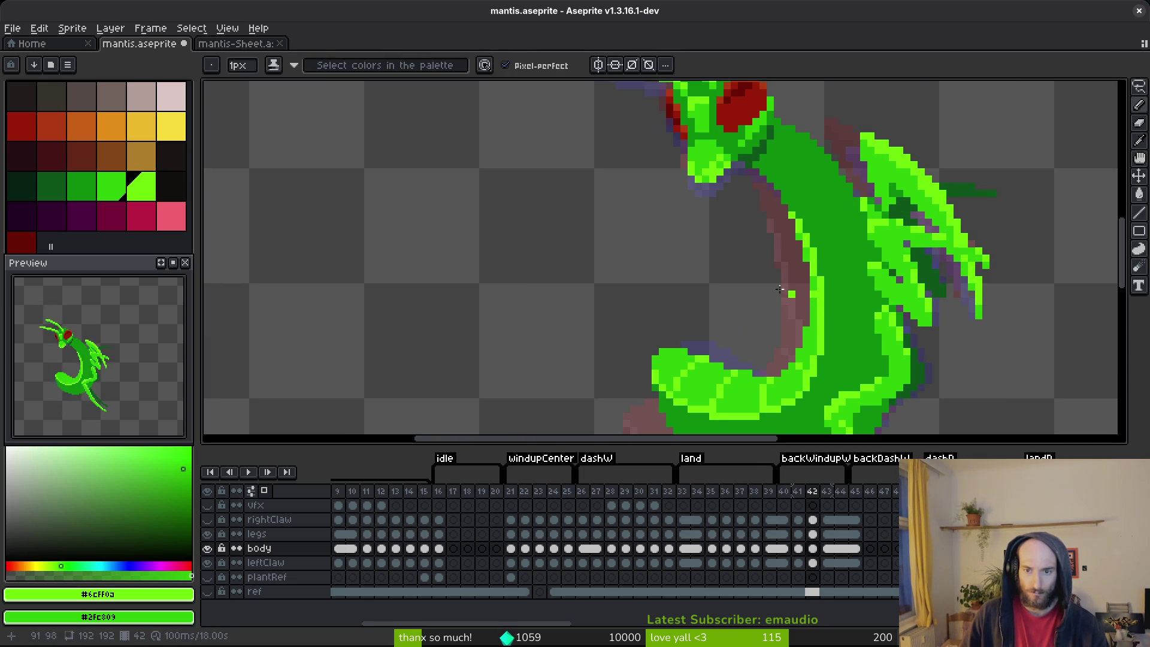
key(period)
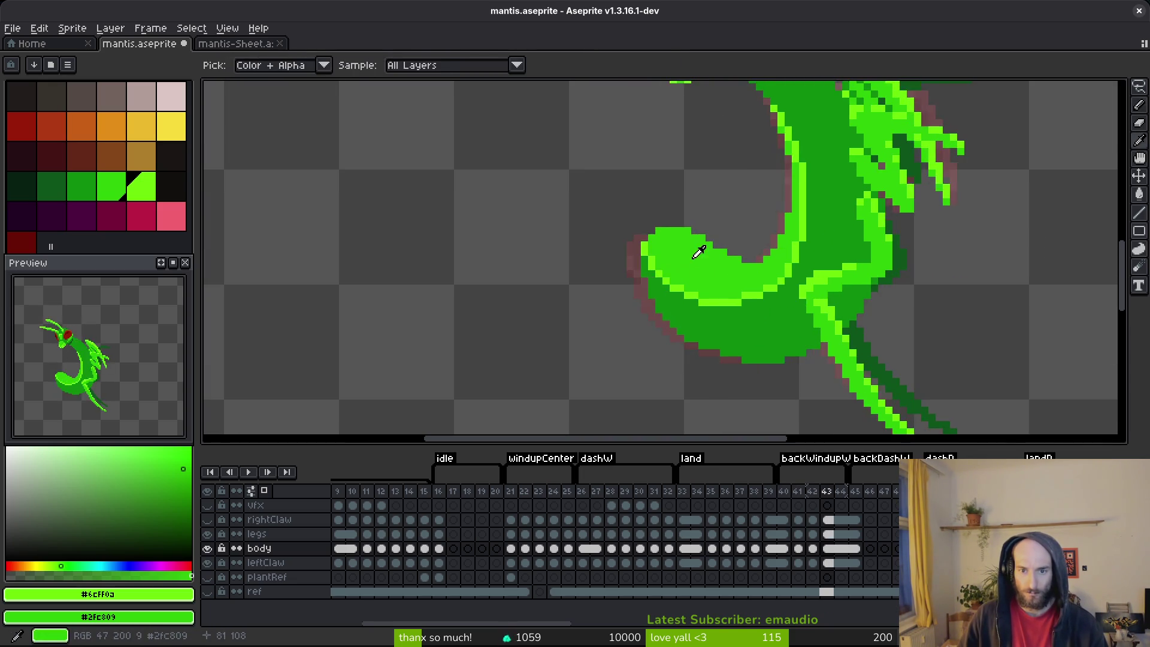
- Paint two light-green stripes across the mantis abdomen on frame 43
scroll(698, 252, up, 3)
key(comma)
key(period)
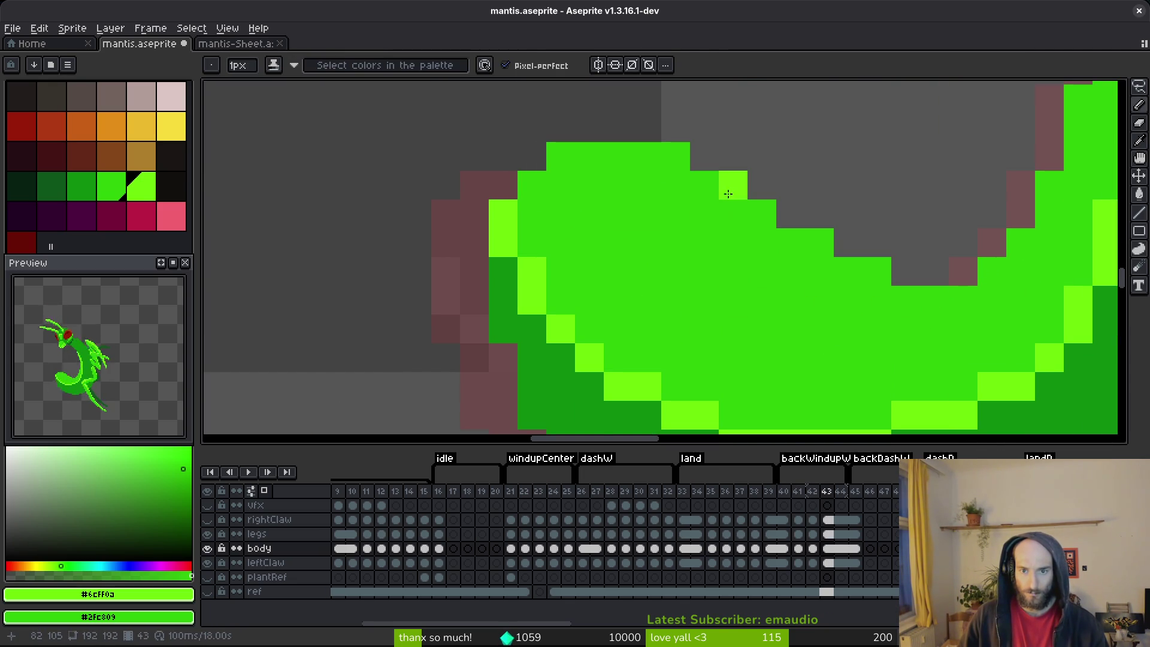
mouse_move(706, 197)
mouse_down()
mouse_move(587, 242)
mouse_move(601, 247)
mouse_up()
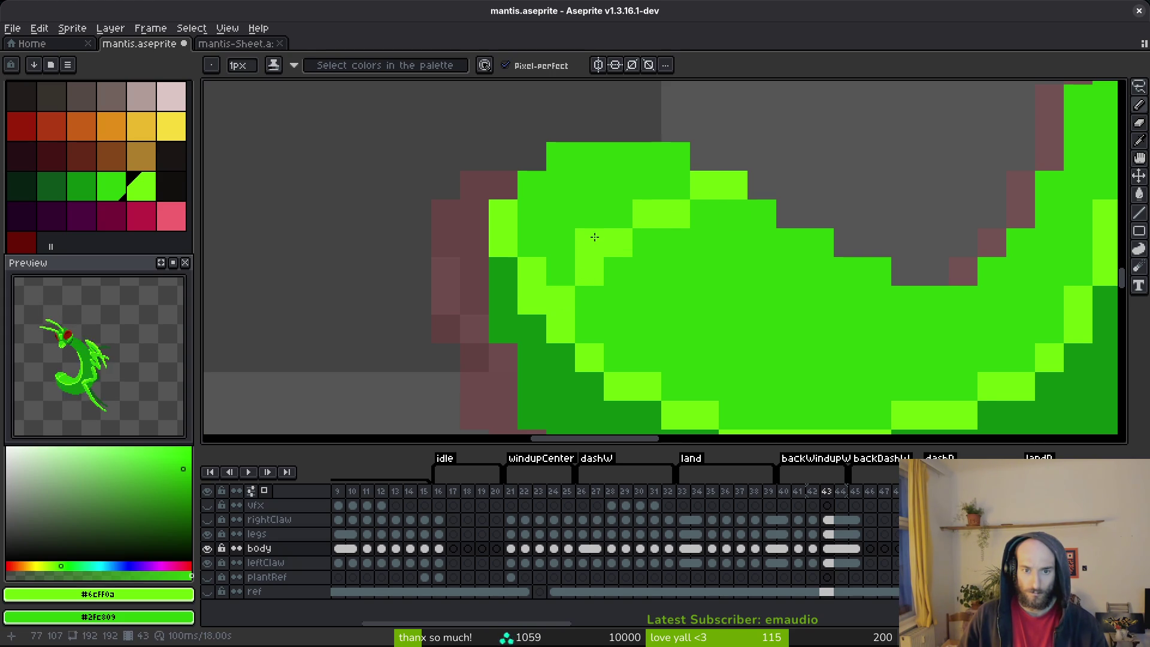
scroll(732, 239, down, 4)
scroll(763, 253, up, 3)
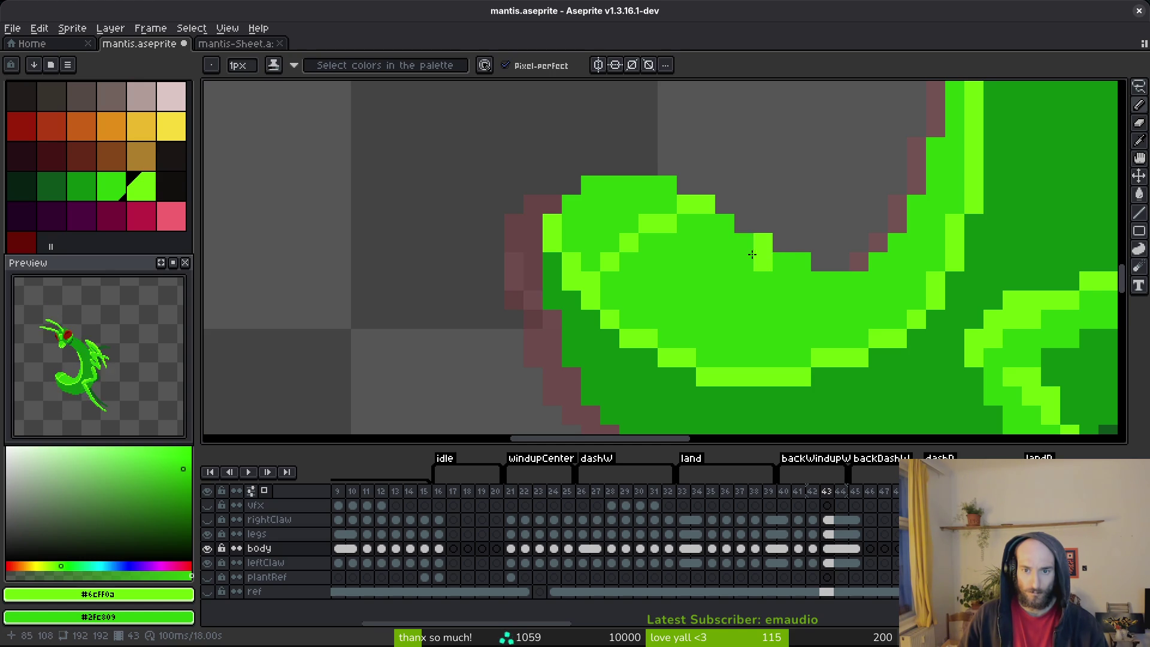
drag(721, 256, 692, 281)
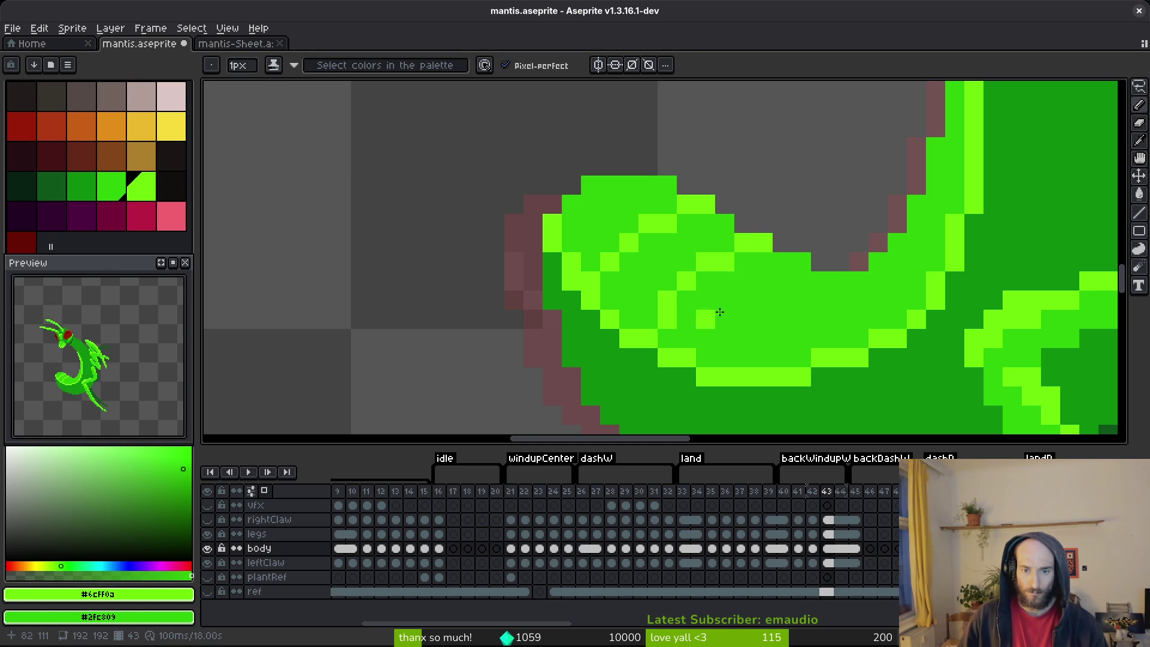
- Review the new stripes, undo then redo the last stroke, and save the sprite
scroll(690, 315, down, 3)
scroll(755, 292, up, 3)
scroll(756, 293, down, 1)
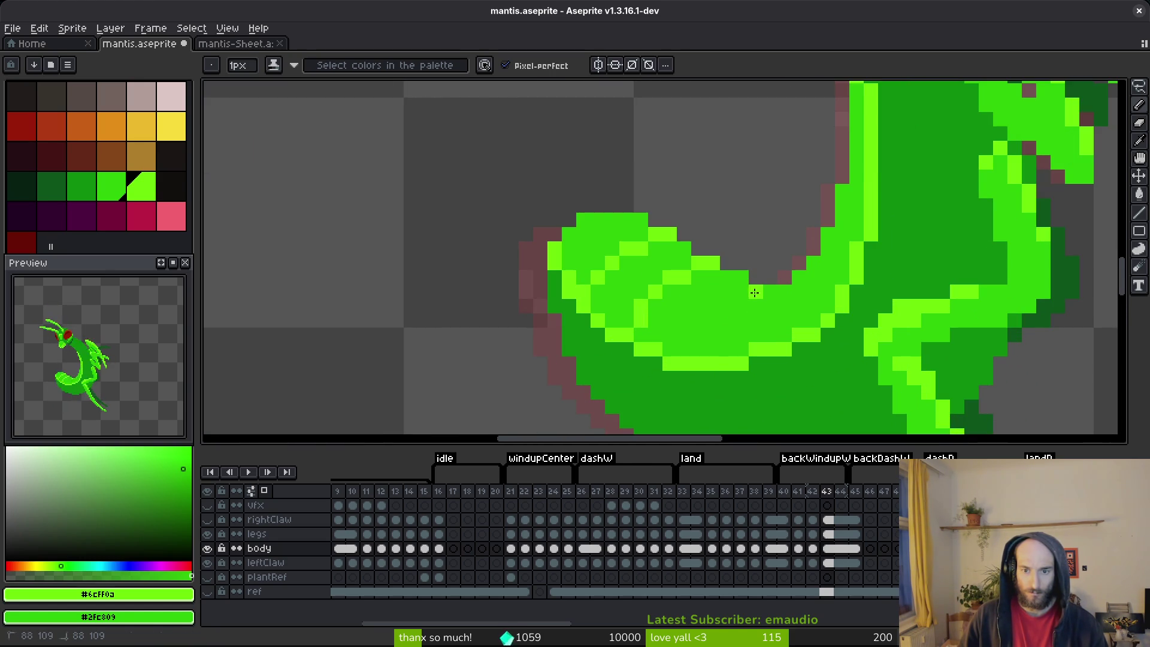
scroll(743, 324, down, 4)
scroll(792, 345, up, 3)
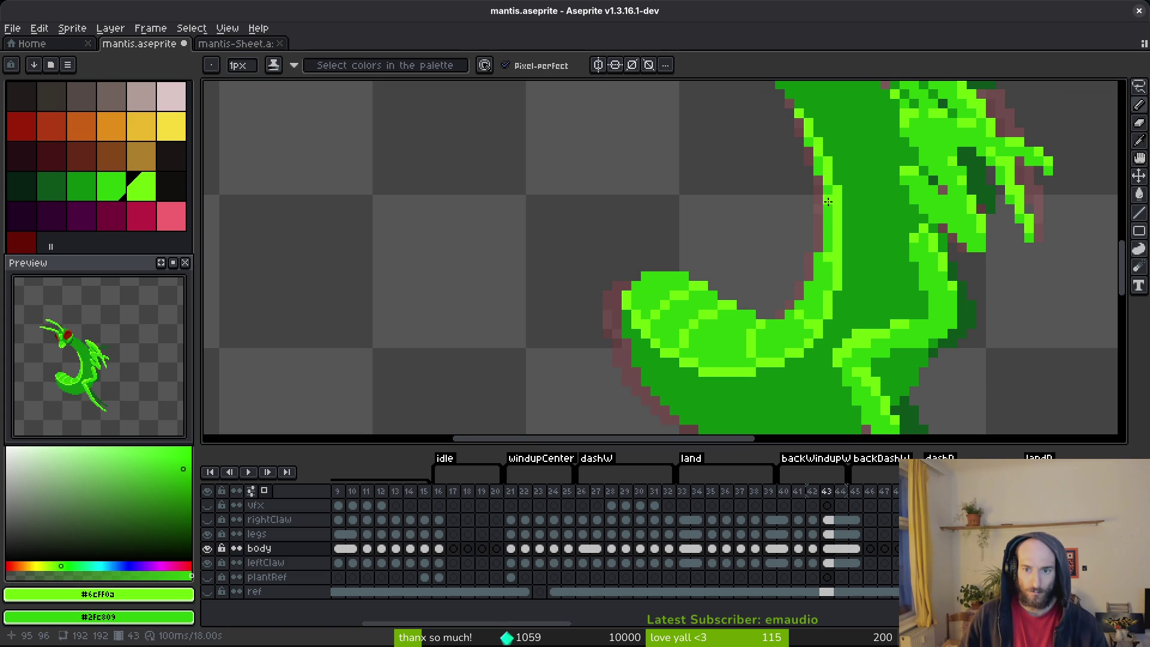
scroll(840, 224, down, 2)
key(ctrl+z)
key(ctrl+y)
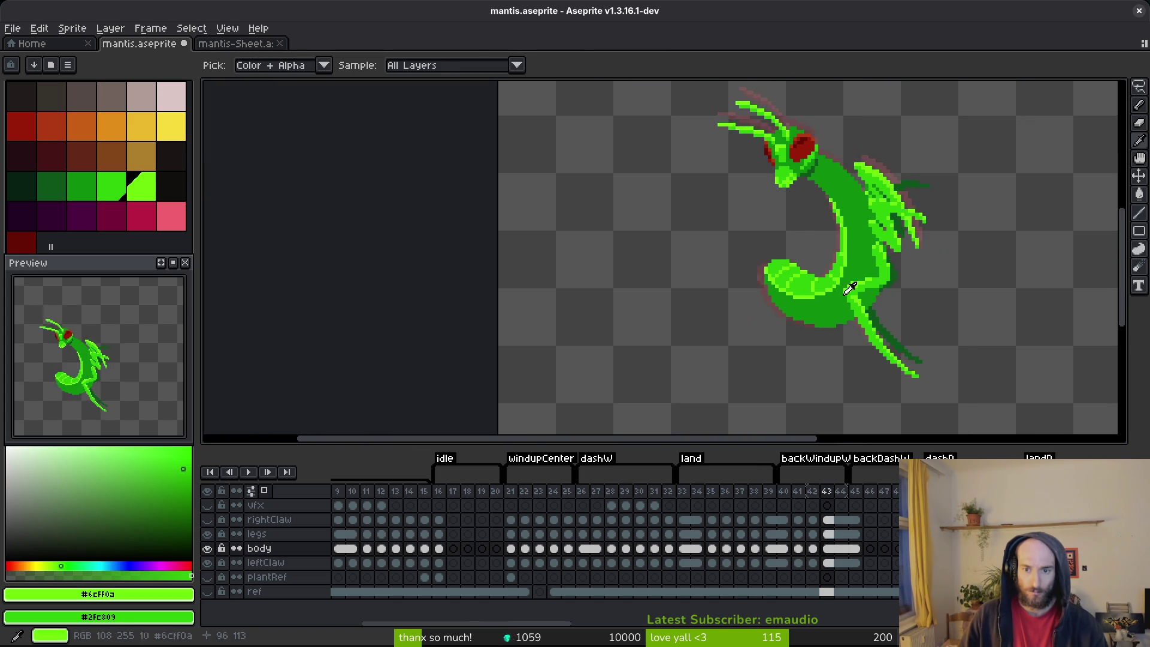
scroll(801, 286, up, 2)
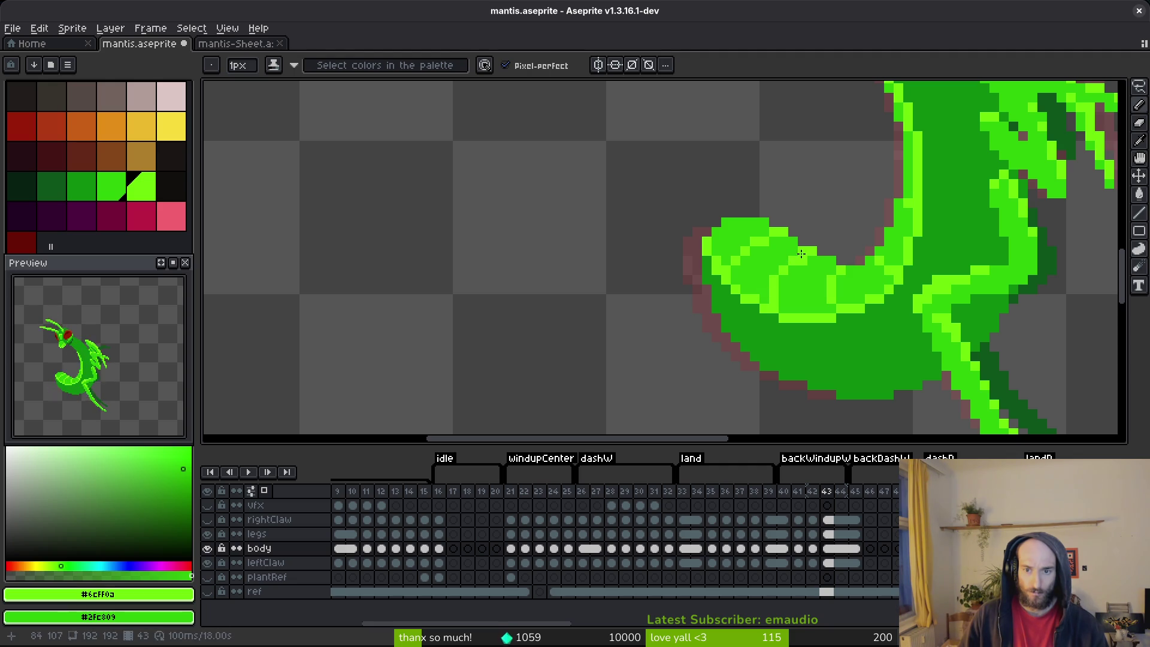
scroll(817, 271, down, 2)
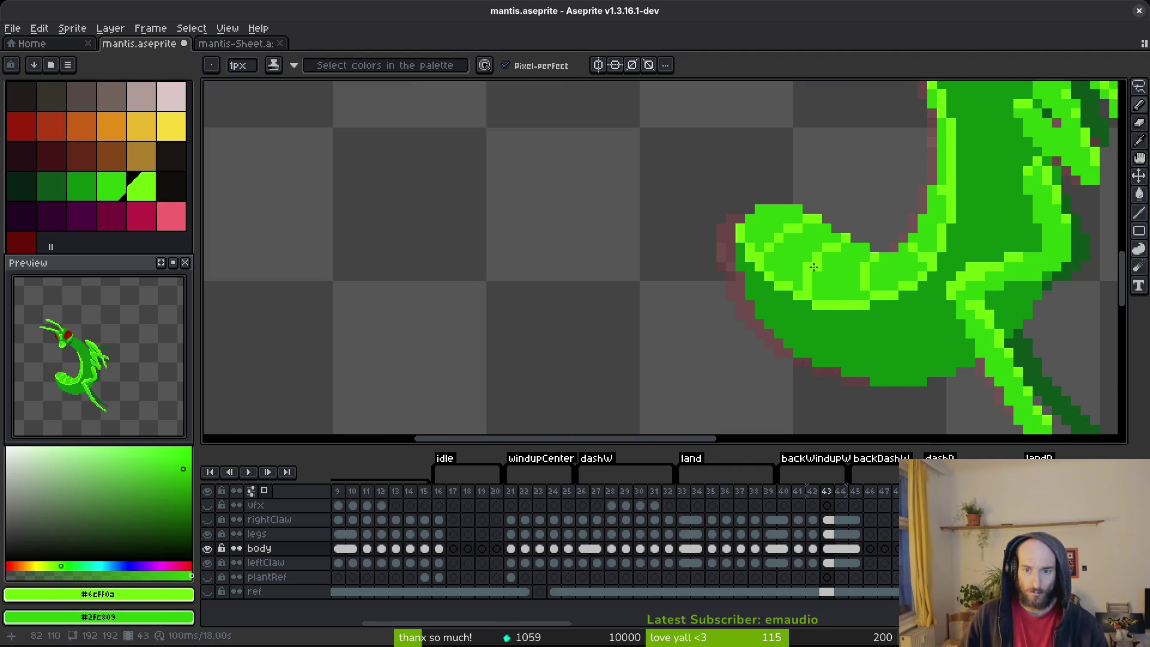
scroll(862, 299, down, 3)
scroll(863, 300, up, 4)
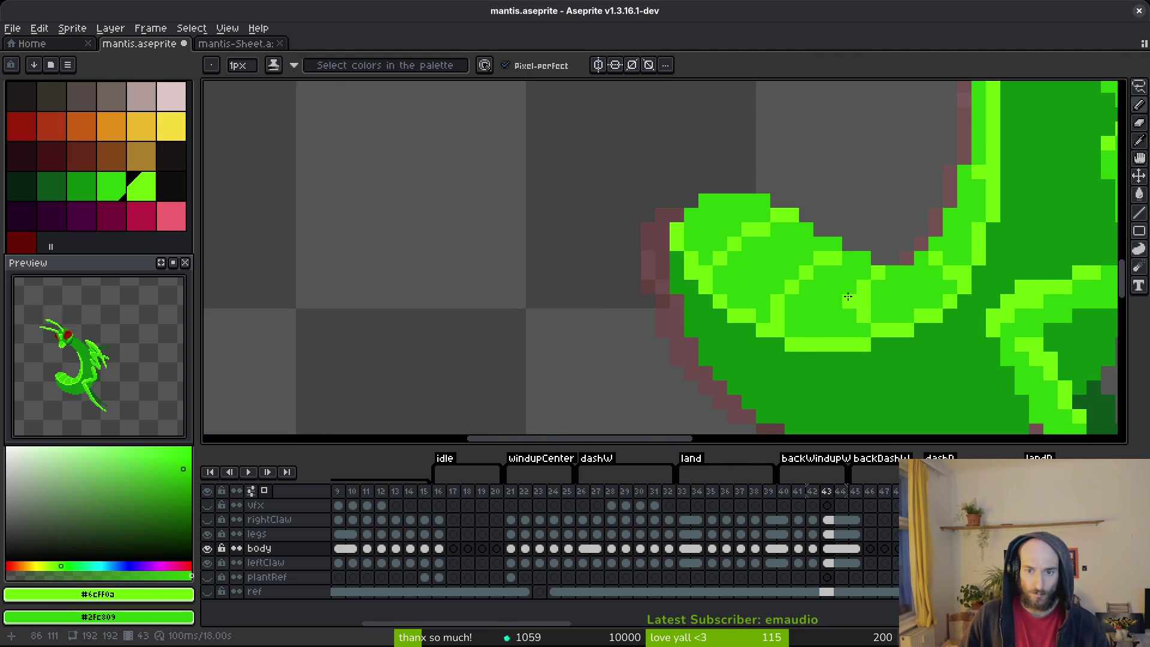
scroll(868, 309, down, 4)
key(ctrl+s)
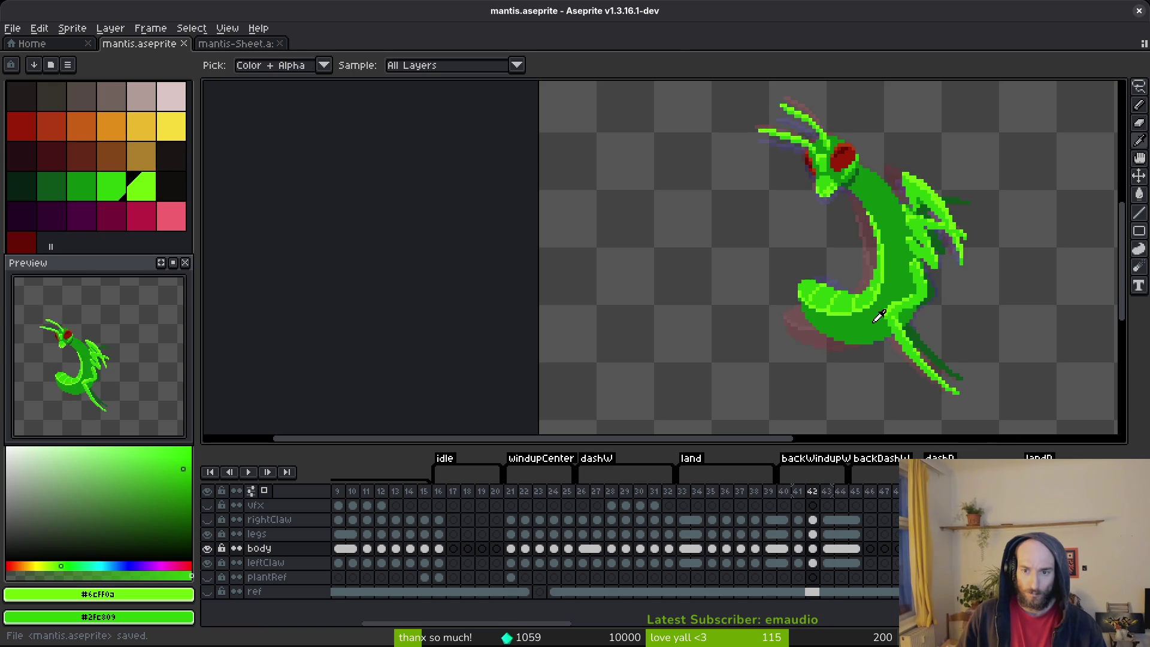
- Repaint stripe pixels and recolour single pixels along the abdomen's inner curve
scroll(869, 307, up, 5)
mouse_move(869, 305)
mouse_down()
mouse_move(870, 196)
mouse_move(829, 297)
mouse_up()
scroll(908, 340, down, 4)
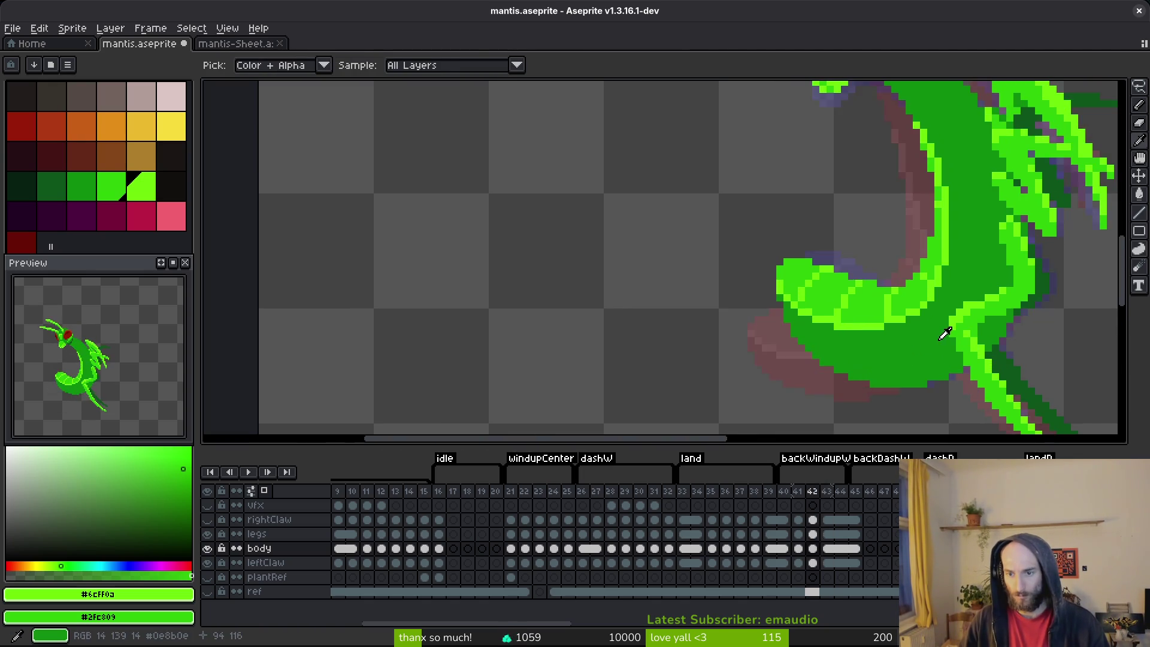
scroll(837, 243, up, 4)
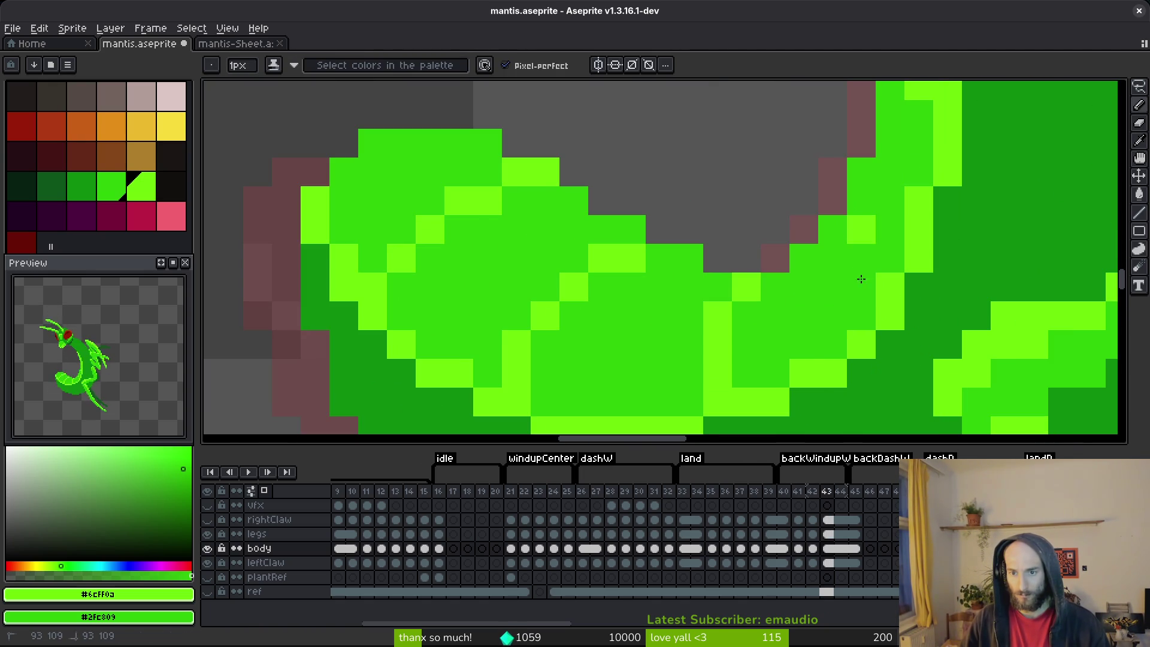
drag(920, 198, 844, 367)
click(847, 160)
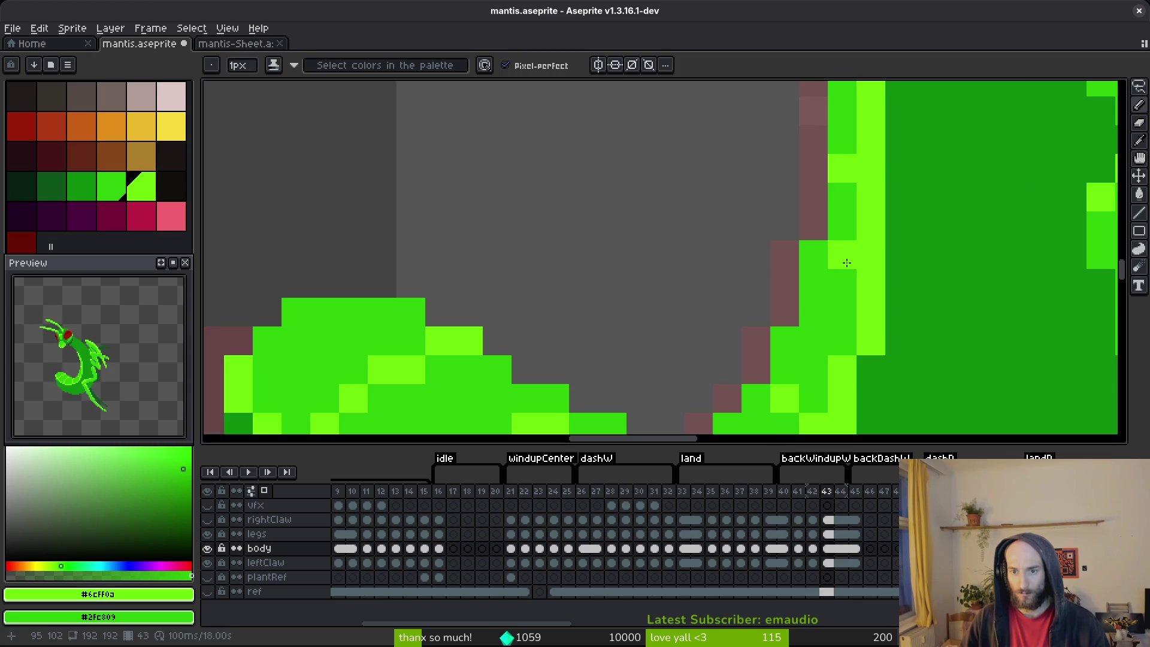
scroll(847, 256, down, 4)
key(alt)
scroll(853, 323, up, 4)
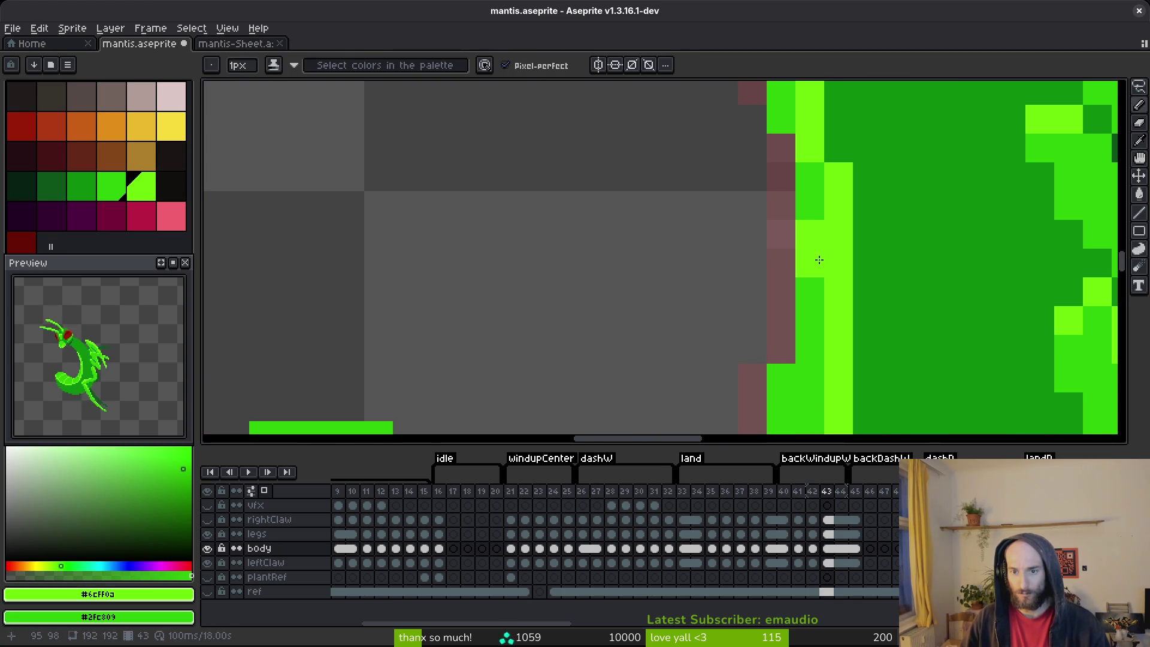
click(818, 234)
scroll(817, 234, down, 4)
- Compare frame 43 against frames 42 and 44, settling back on frame 43
key(Left)
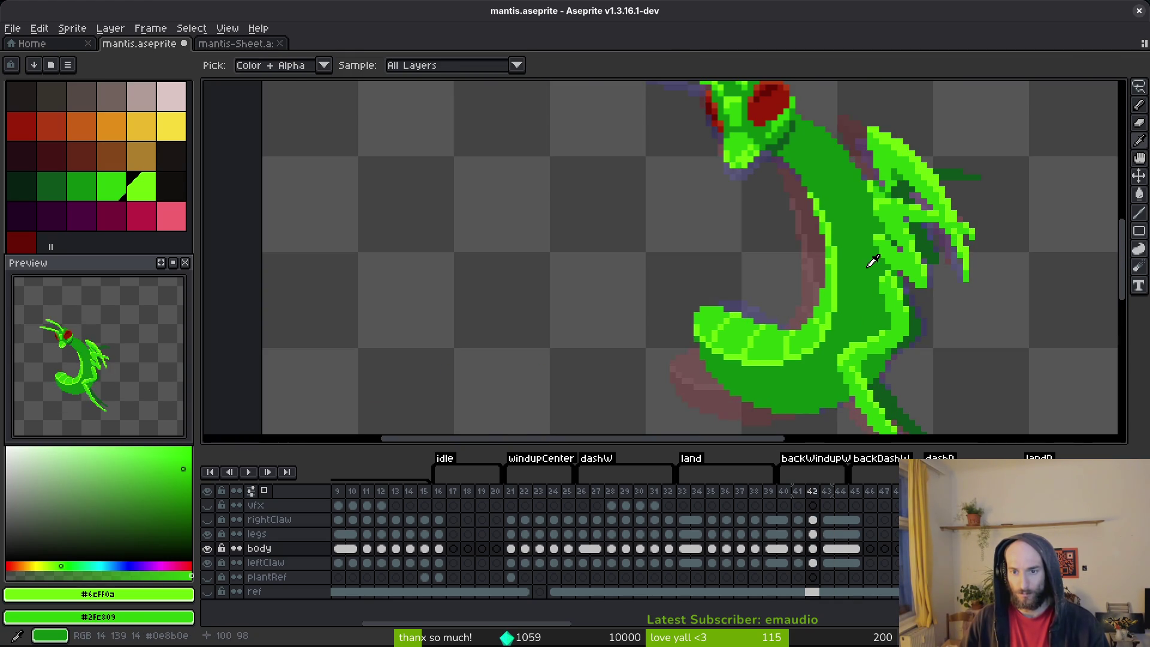
scroll(845, 265, up, 4)
key(Right)
key(Left)
key(Right)
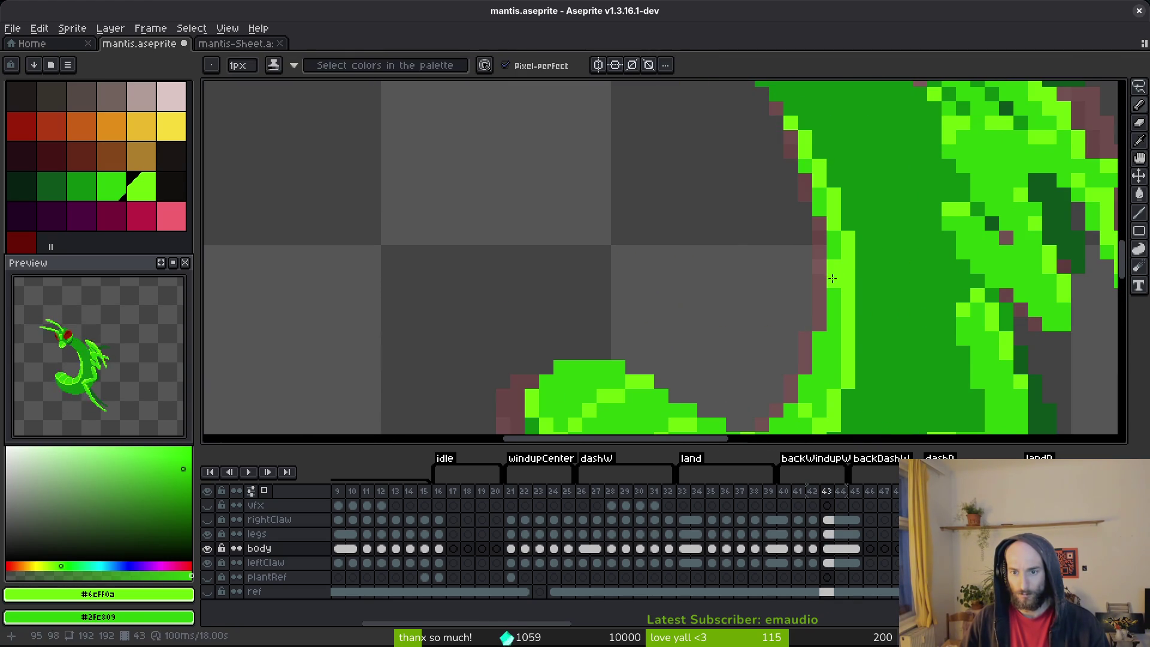
scroll(877, 311, down, 4)
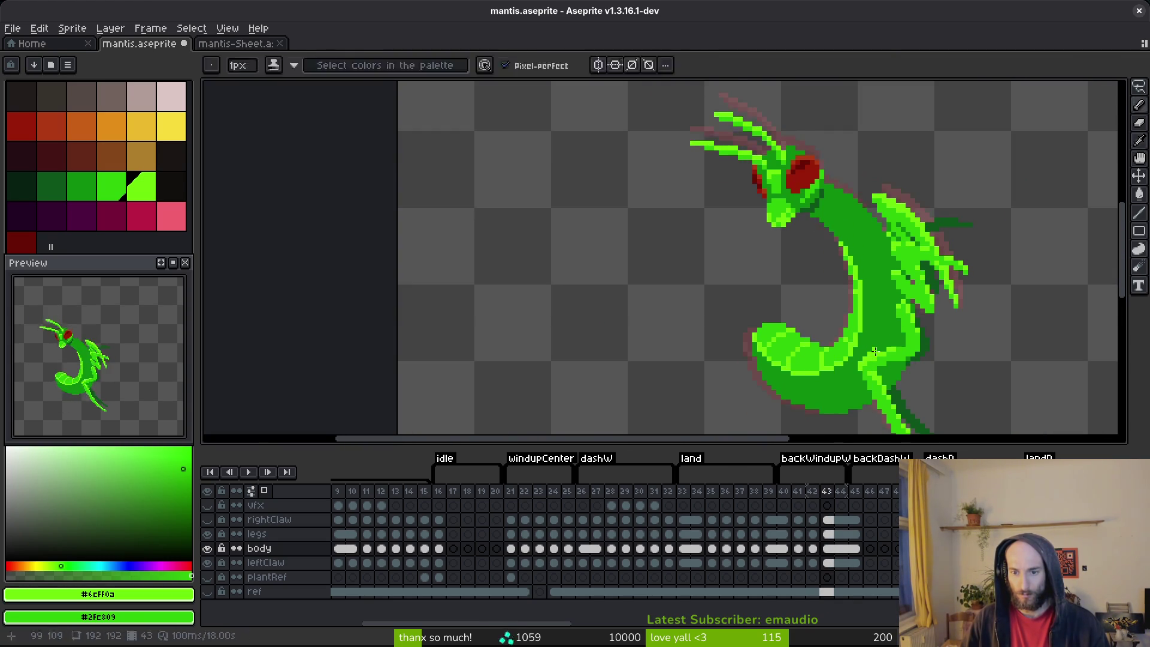
key(Right)
key(Left)
key(Right)
key(Left)
key(Right)
key(Left)
key(Left)
key(Left)
key(Left)
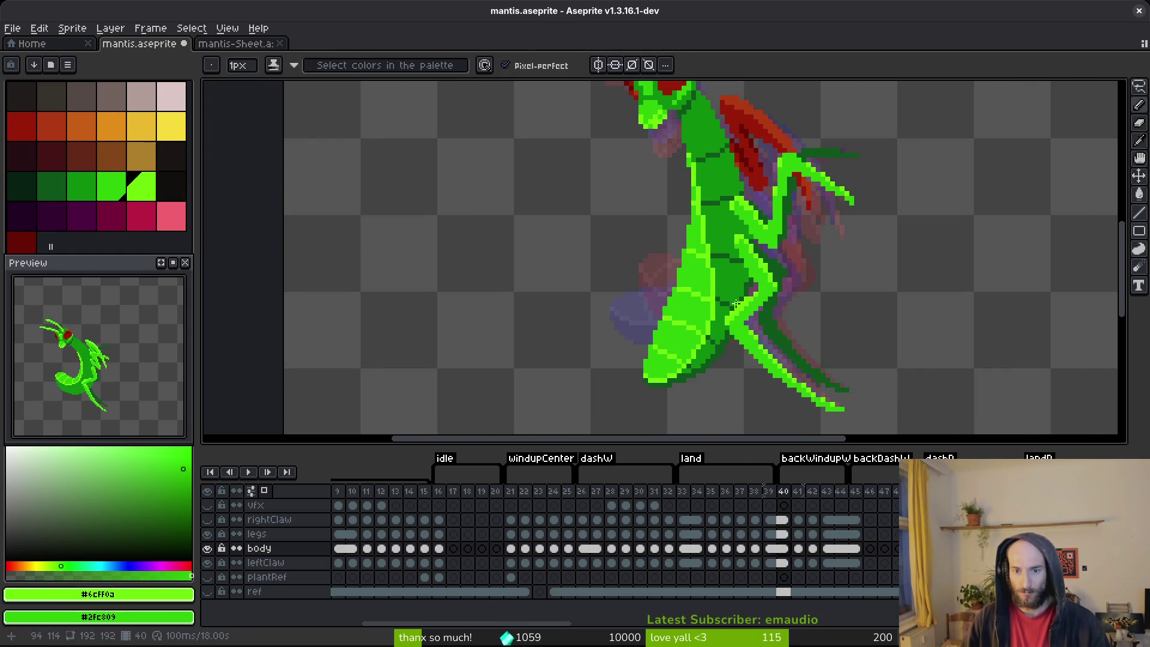
- Move to frame 41 and pick dark green #0d541b from the body
key(Left)
key(Right)
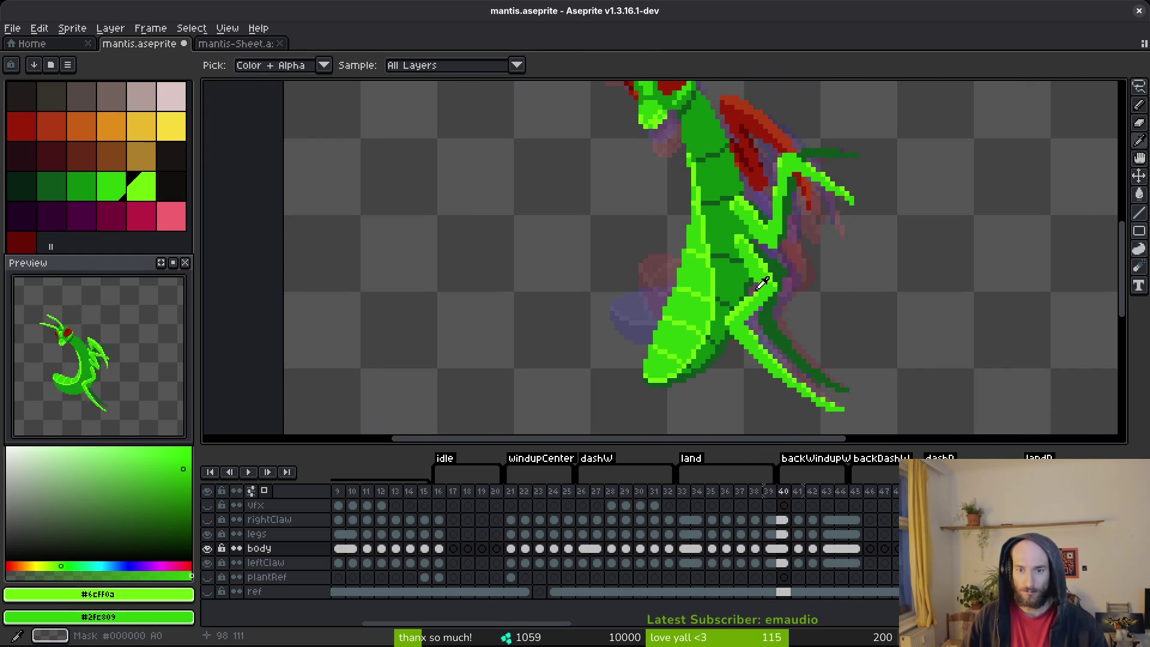
key(Left)
key(Right)
key(Right)
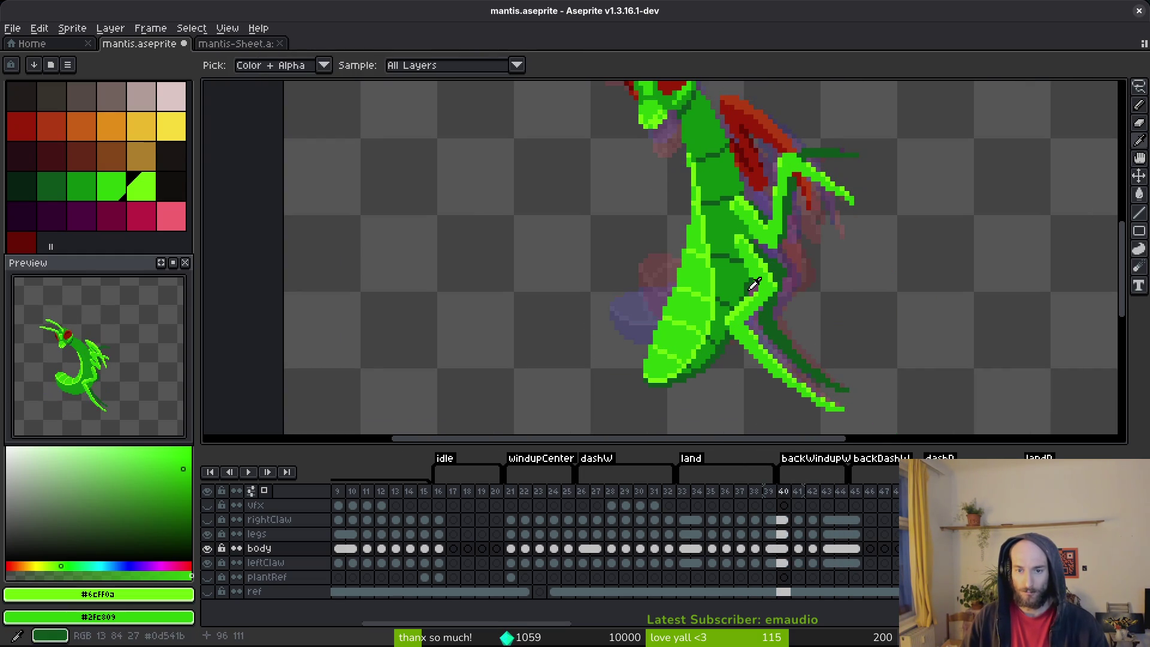
alt+click(756, 286)
key(Right)
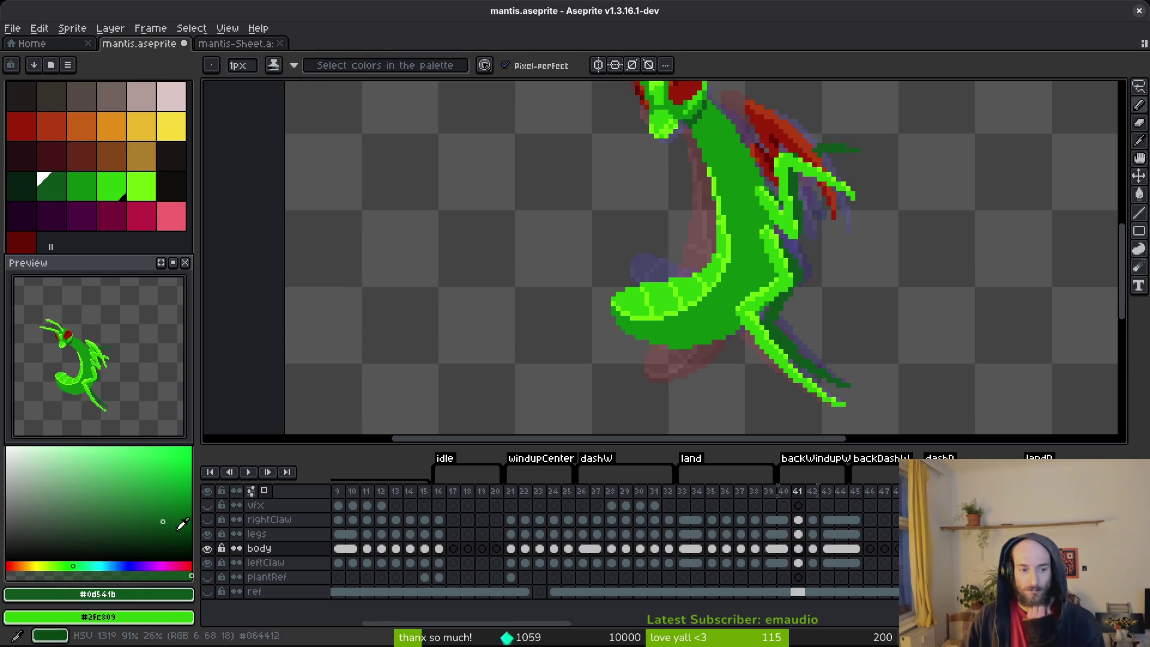
- Hide the legs layer and select the frame-41 body cel with the shading pencil
click(207, 534)
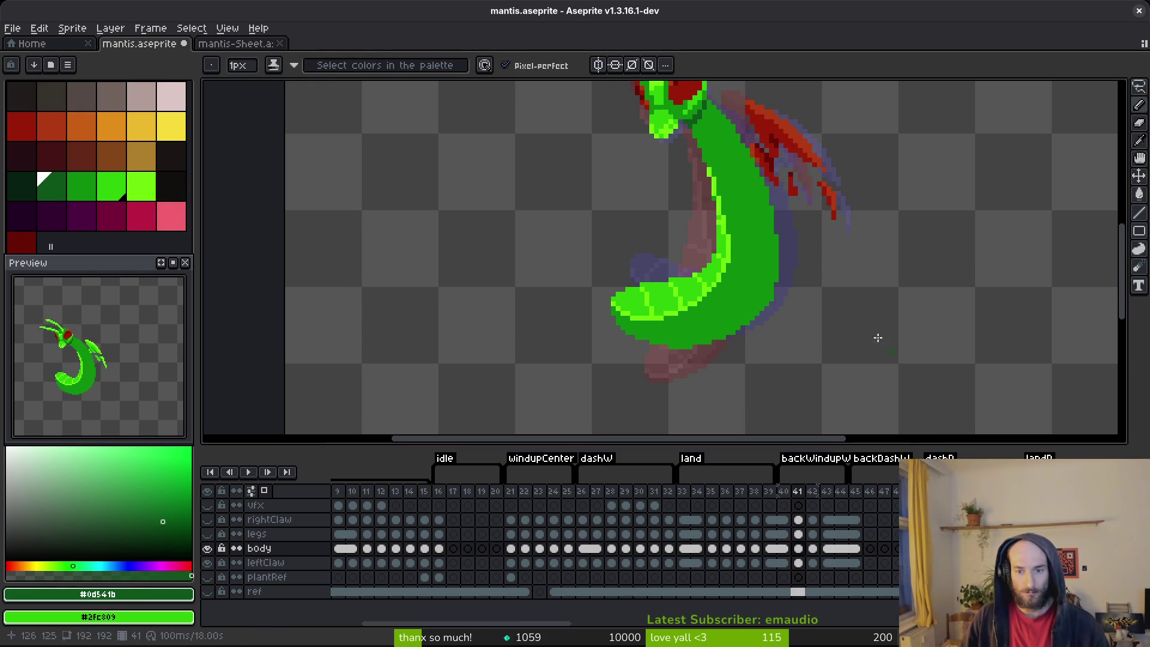
scroll(769, 317, up, 1)
key(d)
click(798, 549)
key(b)
scroll(754, 283, up, 1)
mouse_move(757, 240)
mouse_down()
mouse_move(769, 251)
mouse_move(750, 316)
mouse_up()
key(ctrl+z)
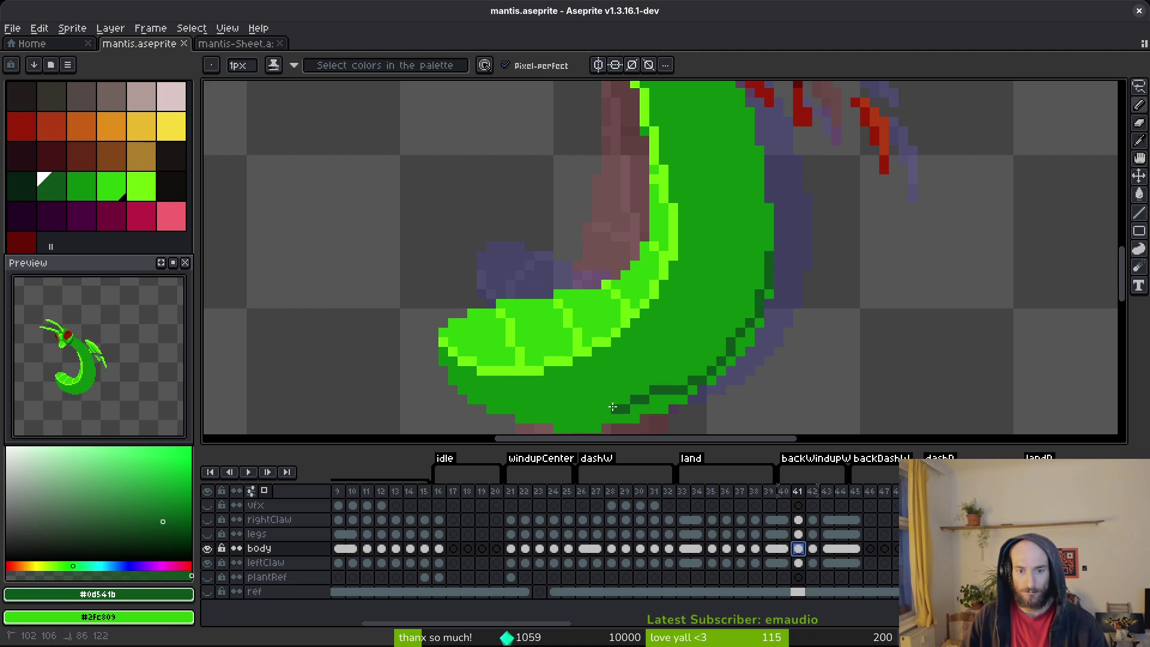
- Shade the abdomen's bottom and lower-right edges with darker green #0c8b0c
drag(470, 392, 462, 390)
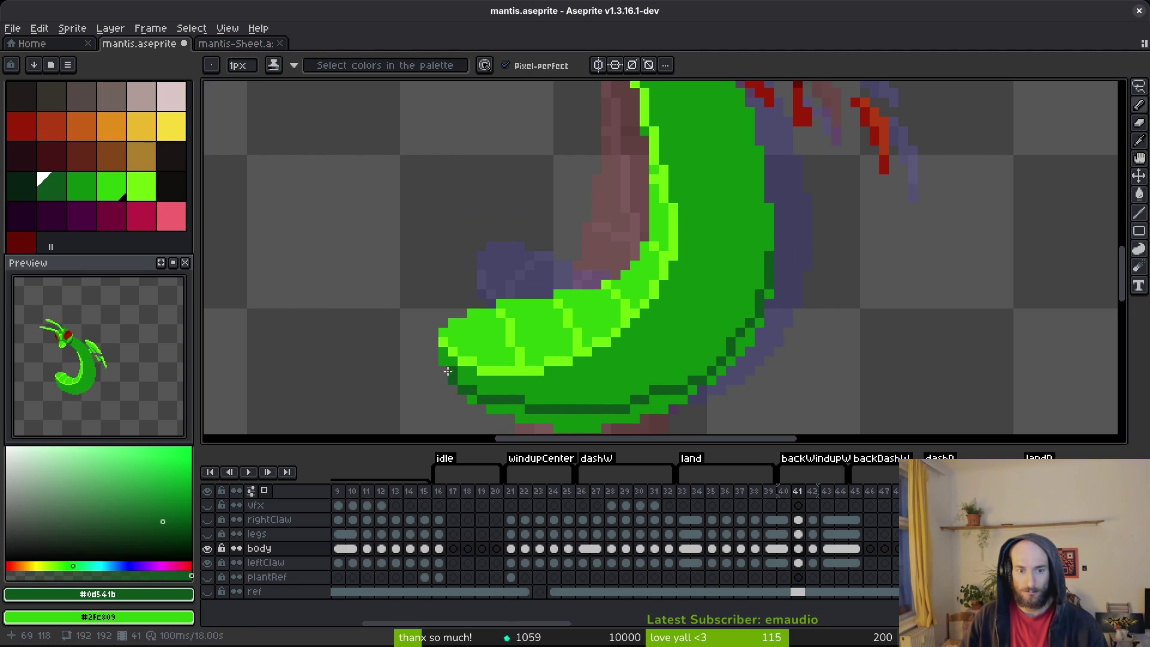
key(g)
click(500, 408)
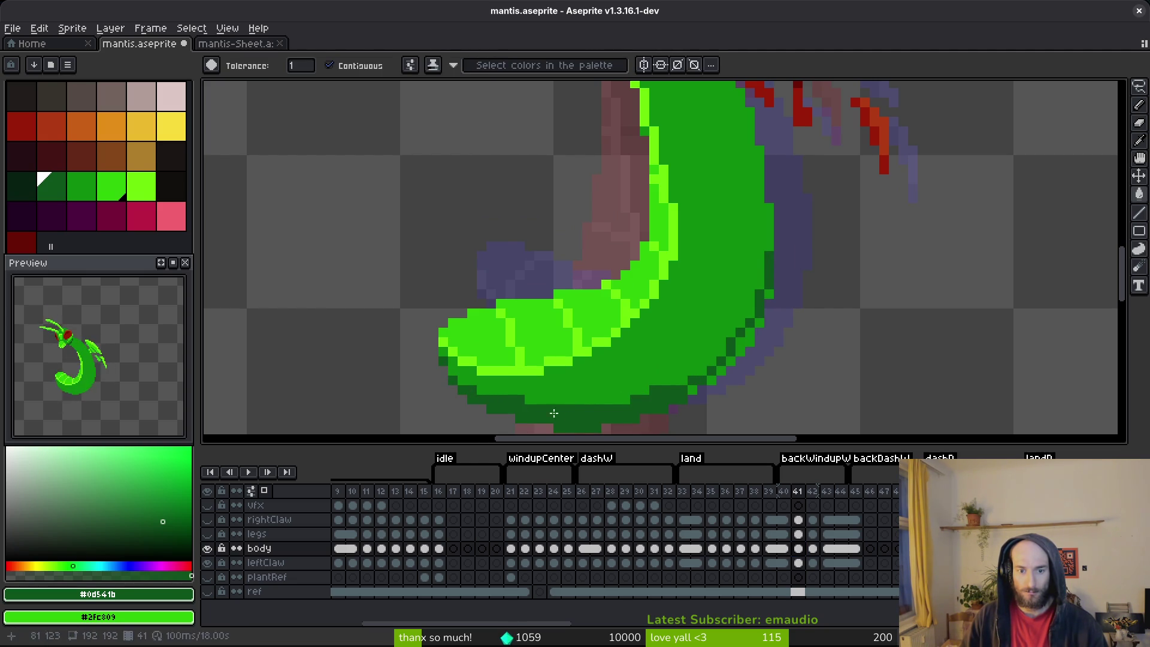
key(b)
alt+click(517, 401)
click(546, 398)
drag(614, 400, 629, 398)
drag(728, 356, 714, 358)
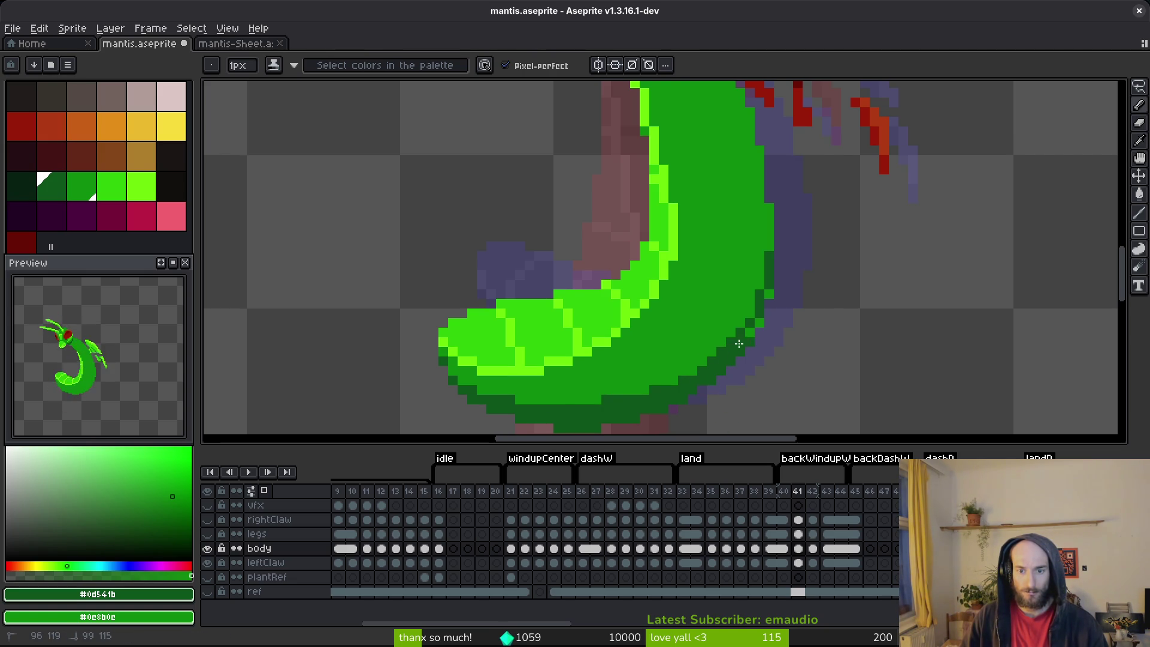
drag(758, 318, 752, 316)
- Save the sprite file with Ctrl+S
key(ctrl+s)
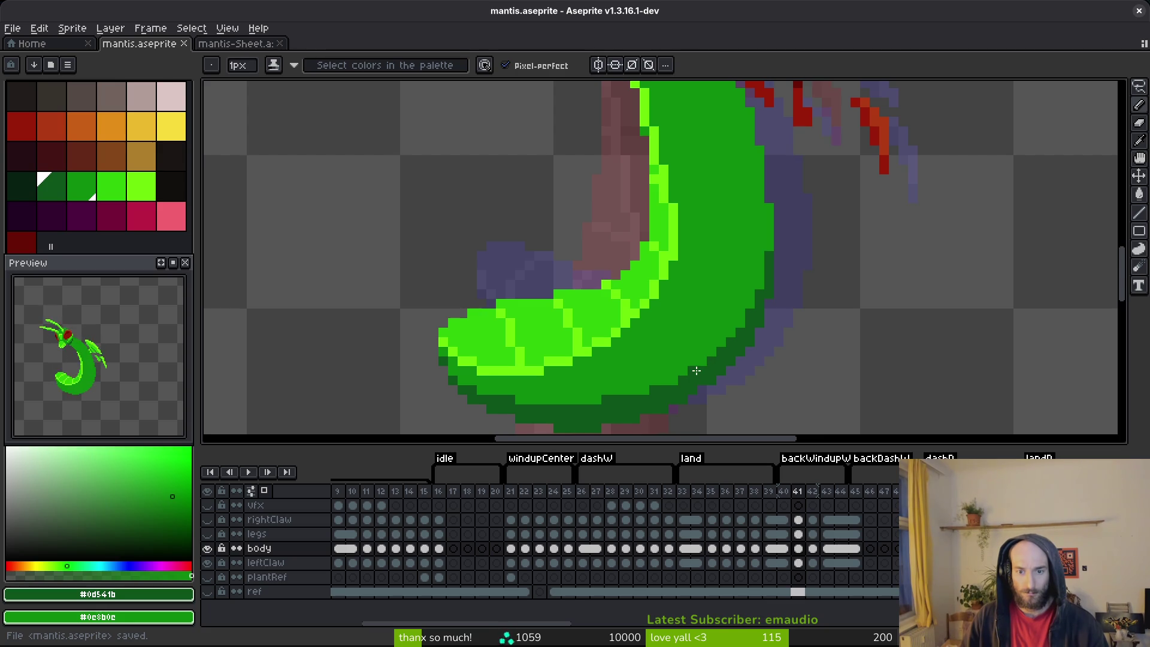
key(ctrl+s)
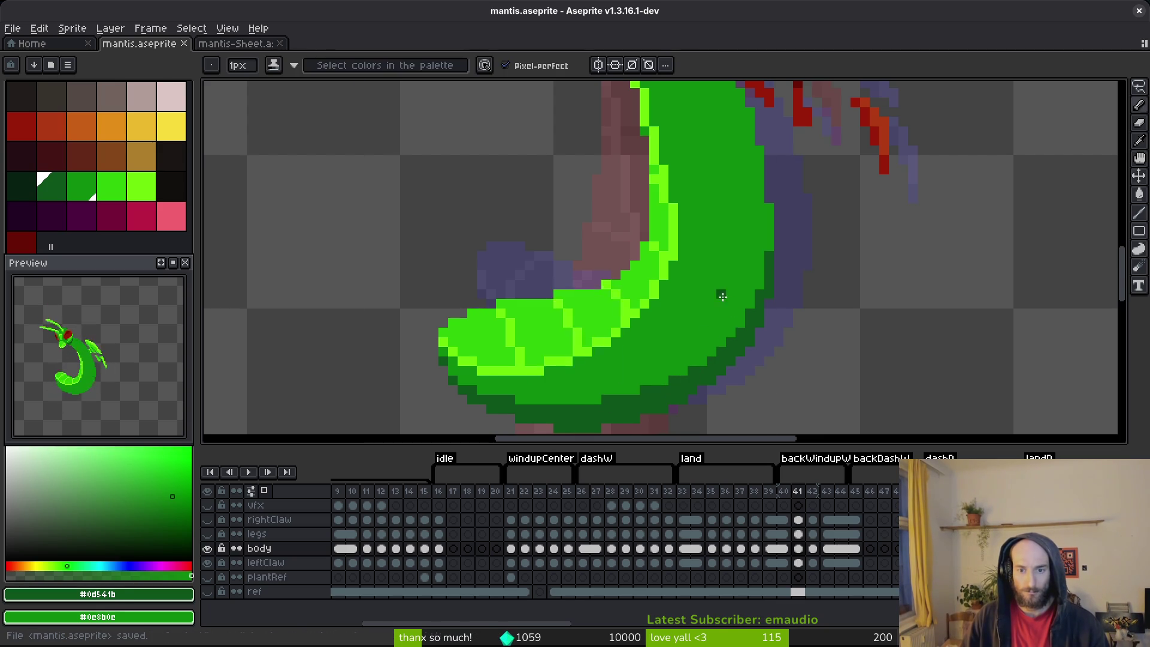
scroll(726, 305, down, 5)
scroll(734, 275, up, 6)
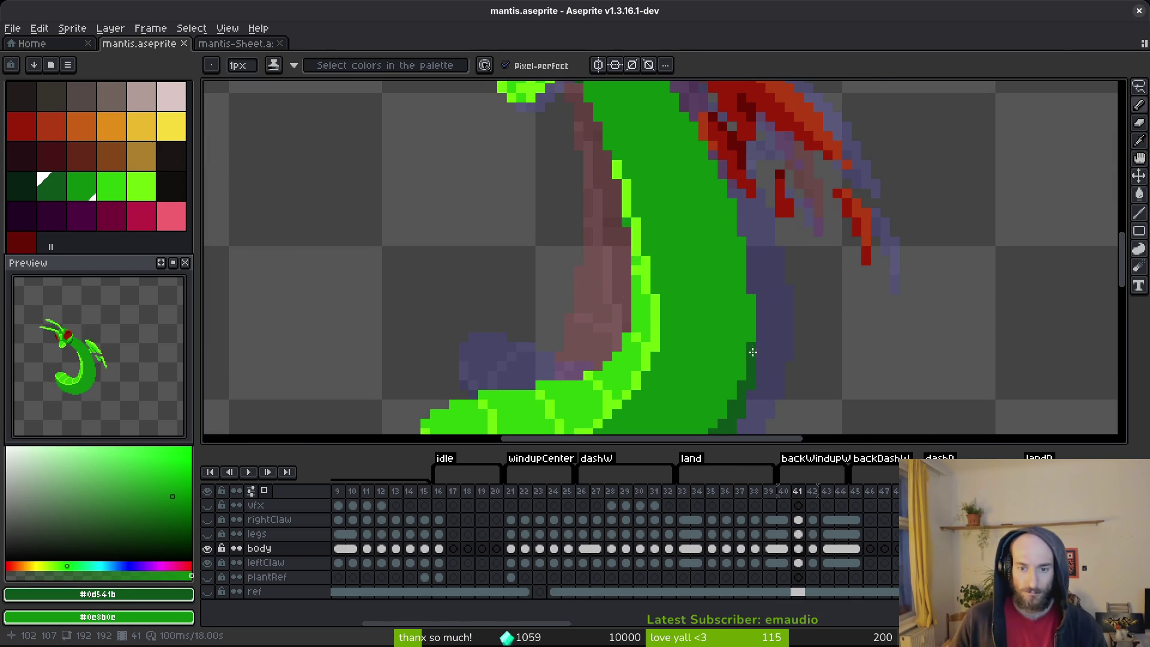
key(ctrl+s)
scroll(757, 336, down, 1)
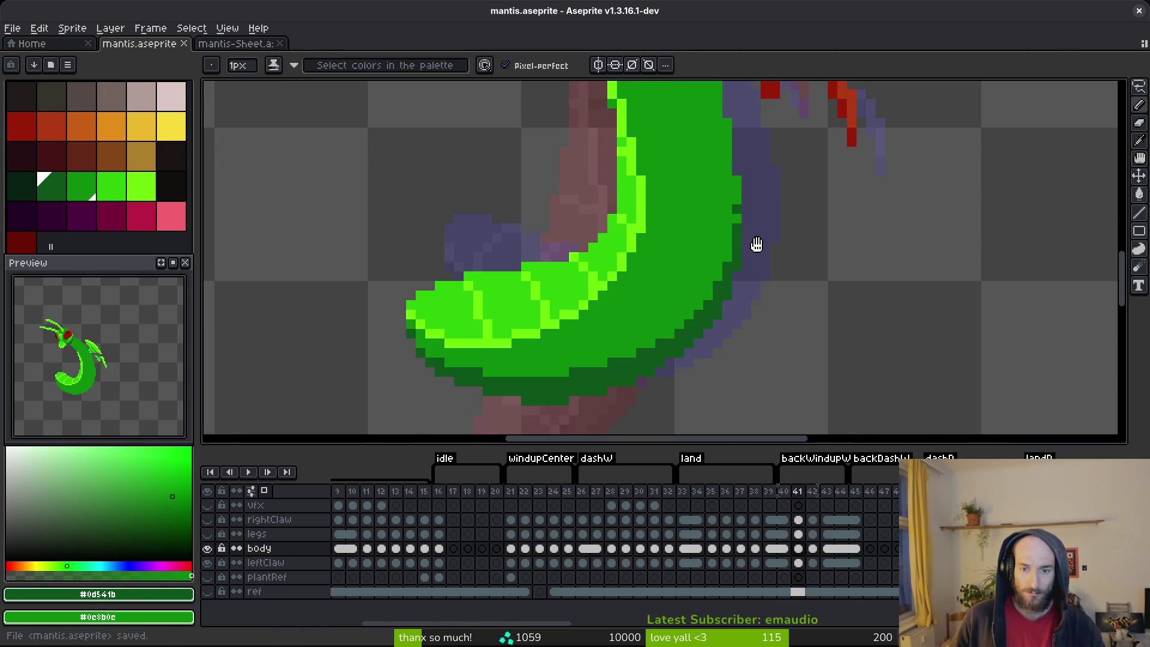
scroll(743, 281, up, 2)
key(ctrl+s)
scroll(769, 287, down, 5)
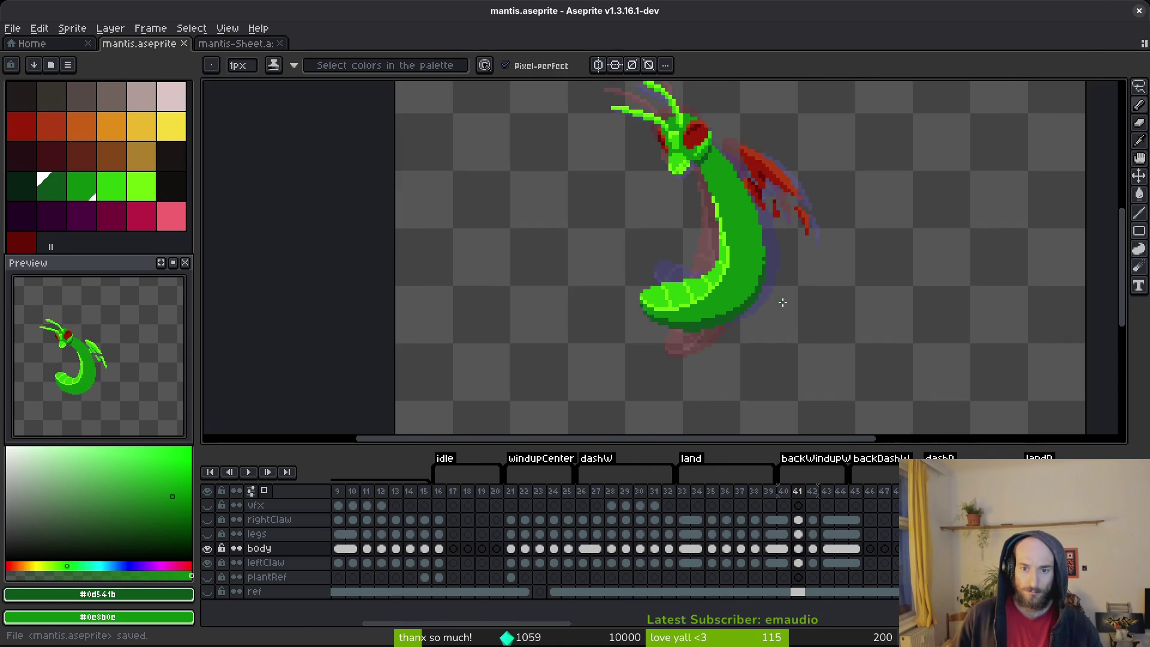
scroll(770, 294, up, 3)
scroll(766, 289, up, 2)
scroll(728, 299, down, 2)
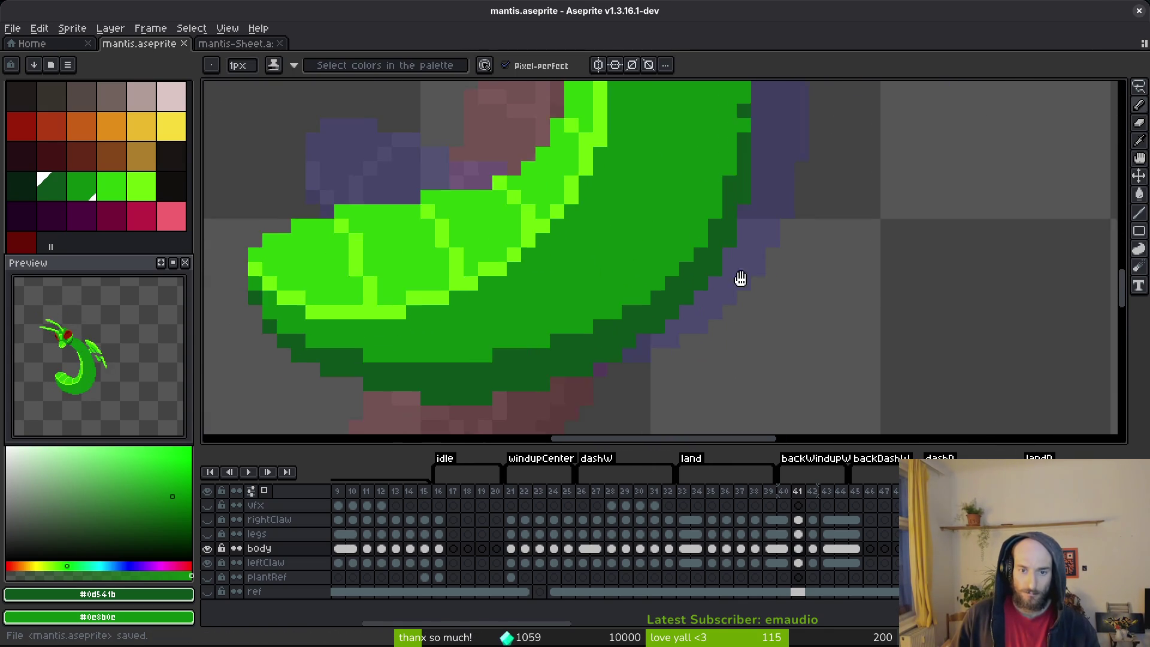
scroll(599, 312, down, 1)
- Compare frame 41 against frame 40, then return to frame 41
key(comma)
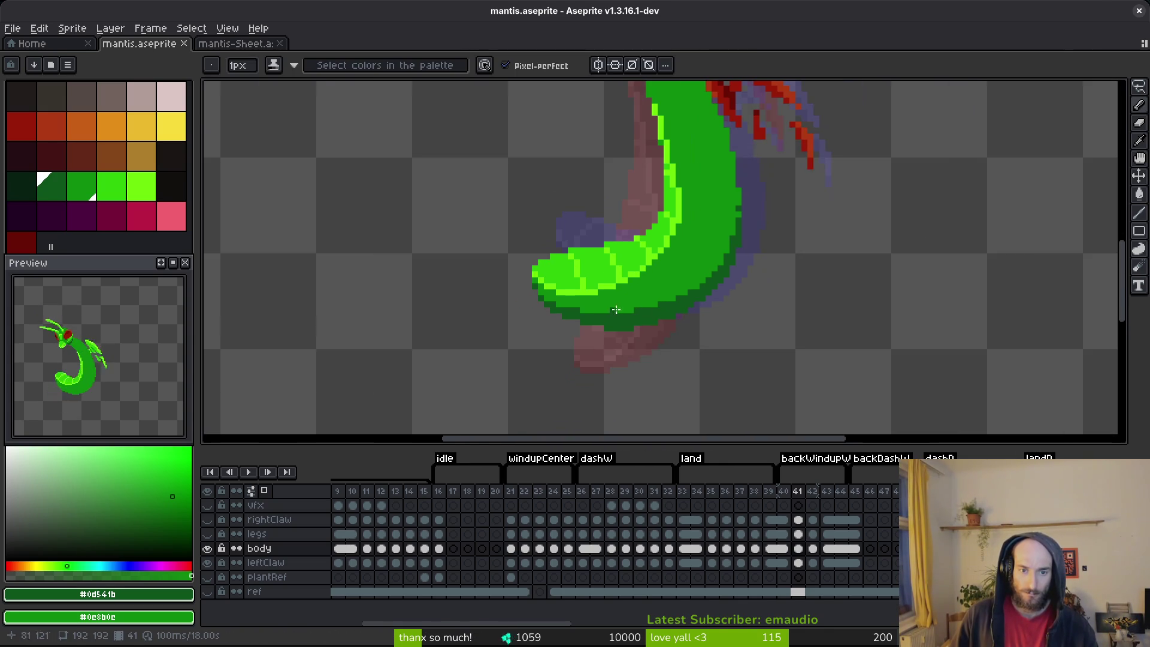
scroll(686, 297, down, 2)
key(alt)
key(period)
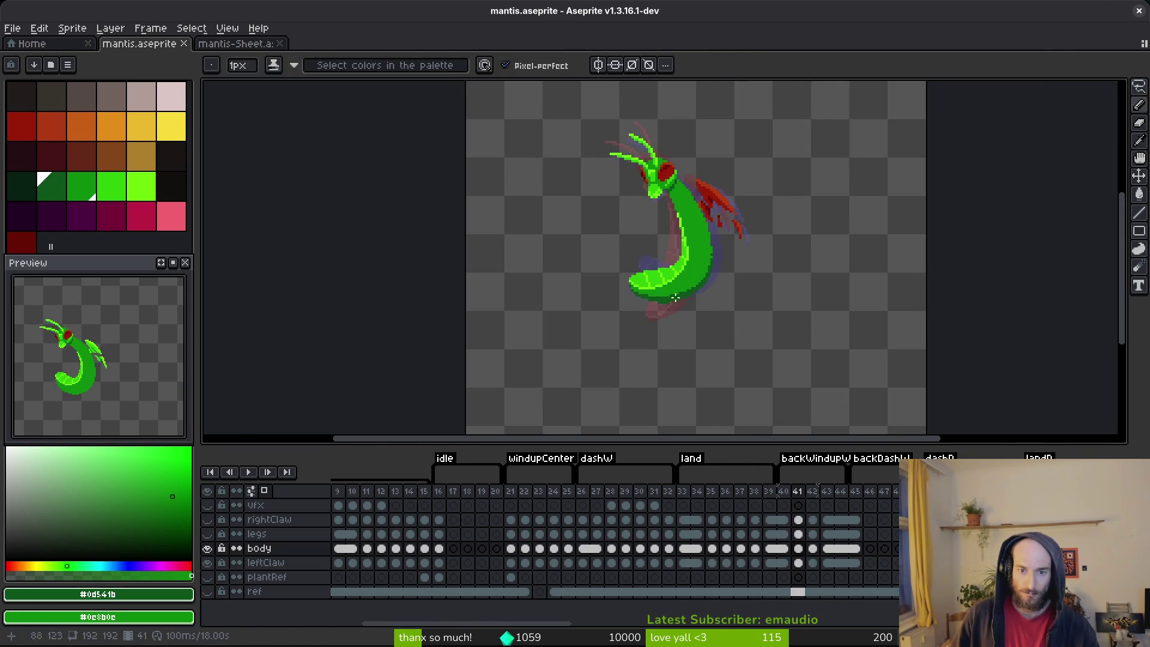
scroll(659, 303, up, 5)
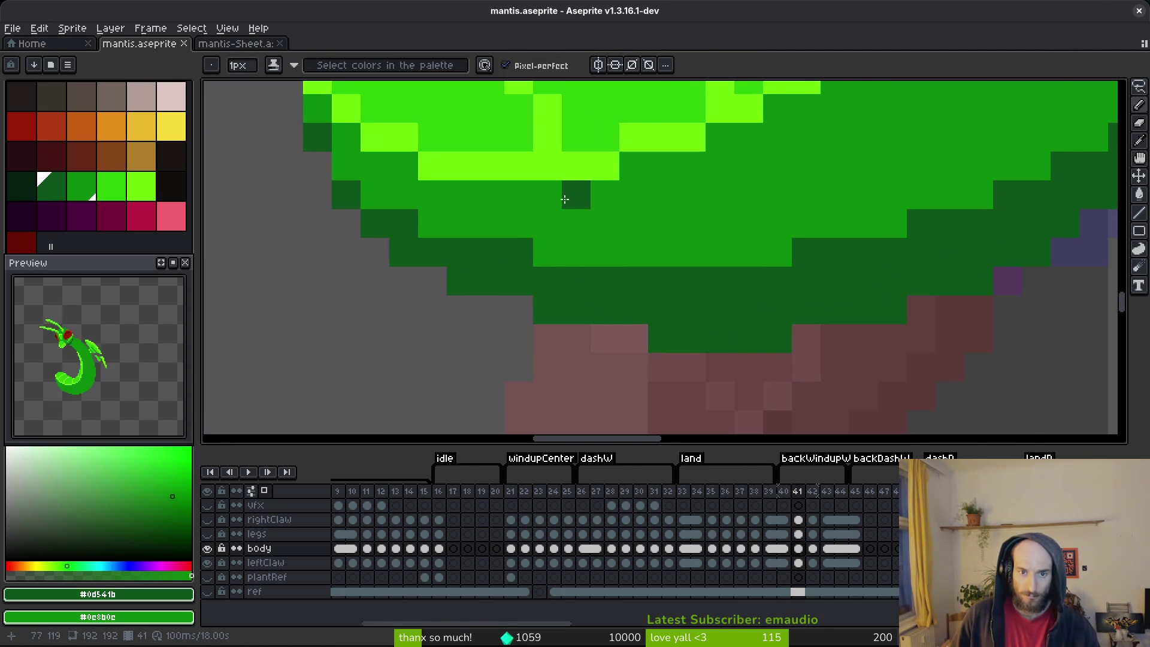
- Paint a dark-green stripe down the abdomen and add dark pixels between stripes
drag(569, 195, 569, 252)
drag(645, 223, 648, 354)
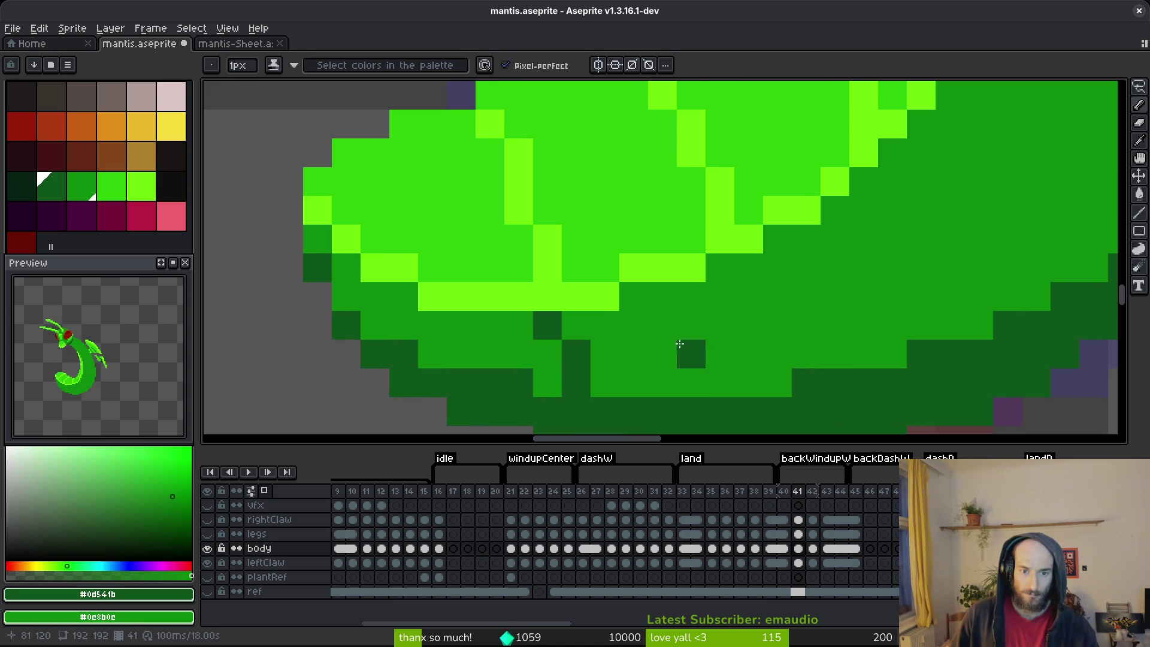
scroll(698, 355, down, 5)
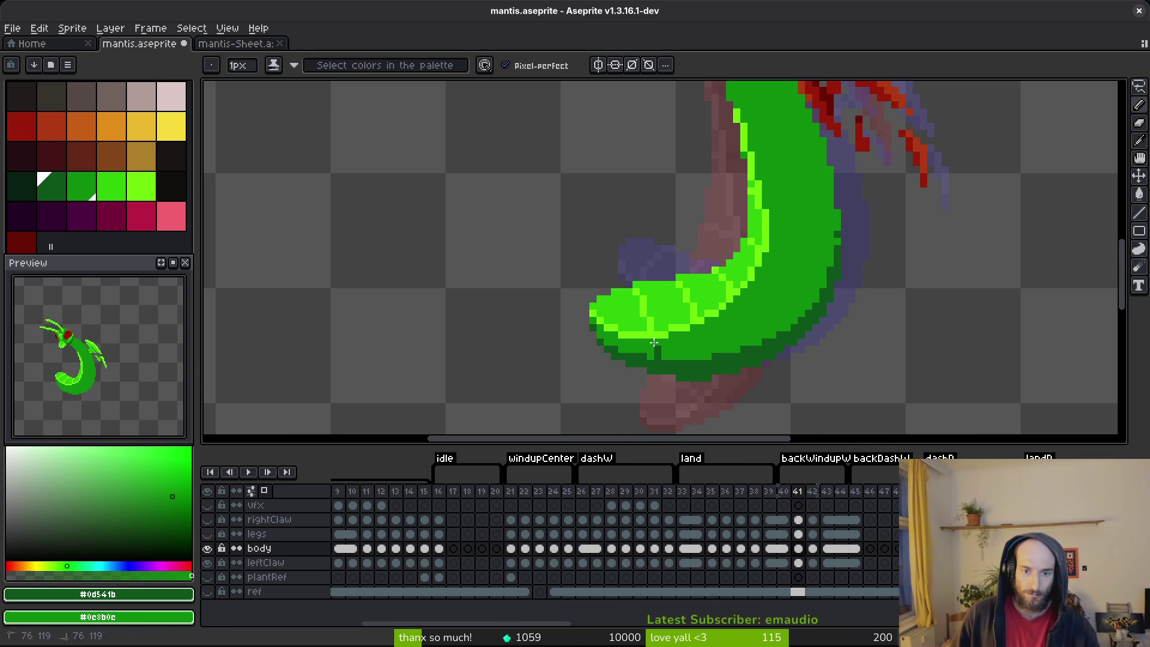
scroll(687, 346, up, 2)
drag(742, 271, 749, 292)
scroll(805, 323, up, 3)
scroll(804, 323, right, 2)
click(800, 292)
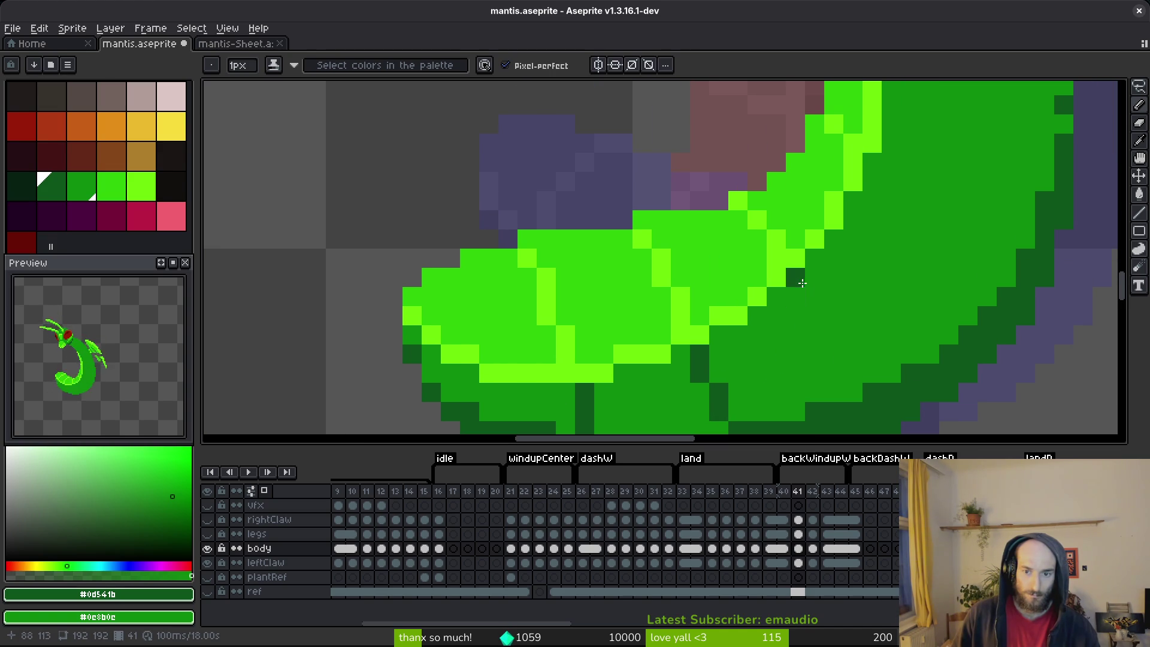